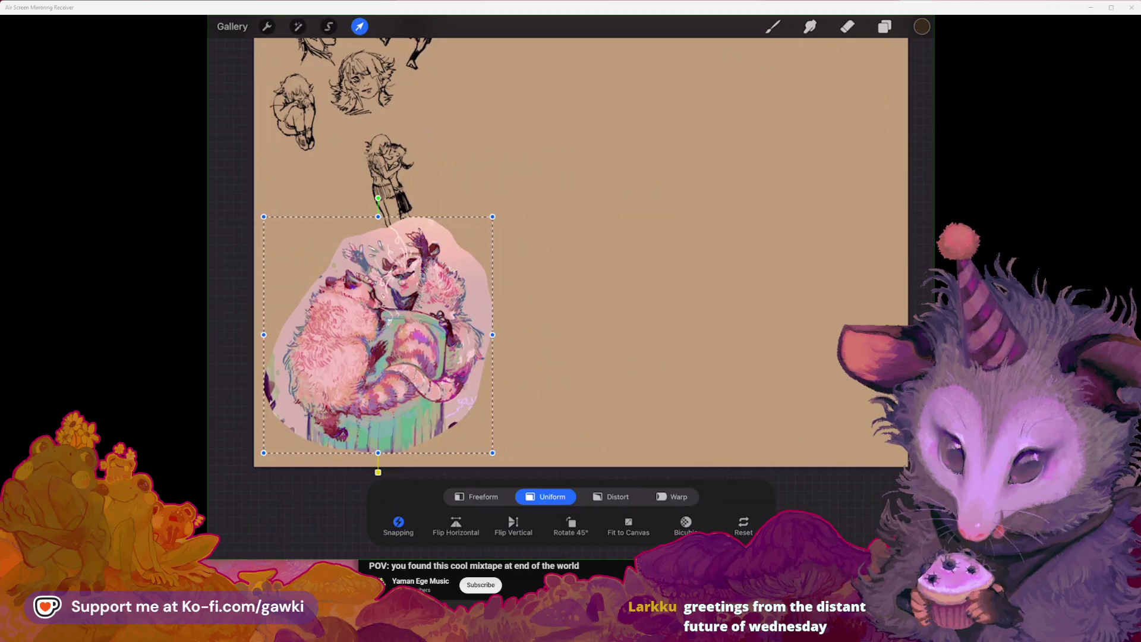
Step: Commit the pink artwork's placement in the lower left and add an empty layer on top
{"action": "left_click", "coordinate": [908, 61]}
{"action": "left_click", "coordinate": [772, 26]}
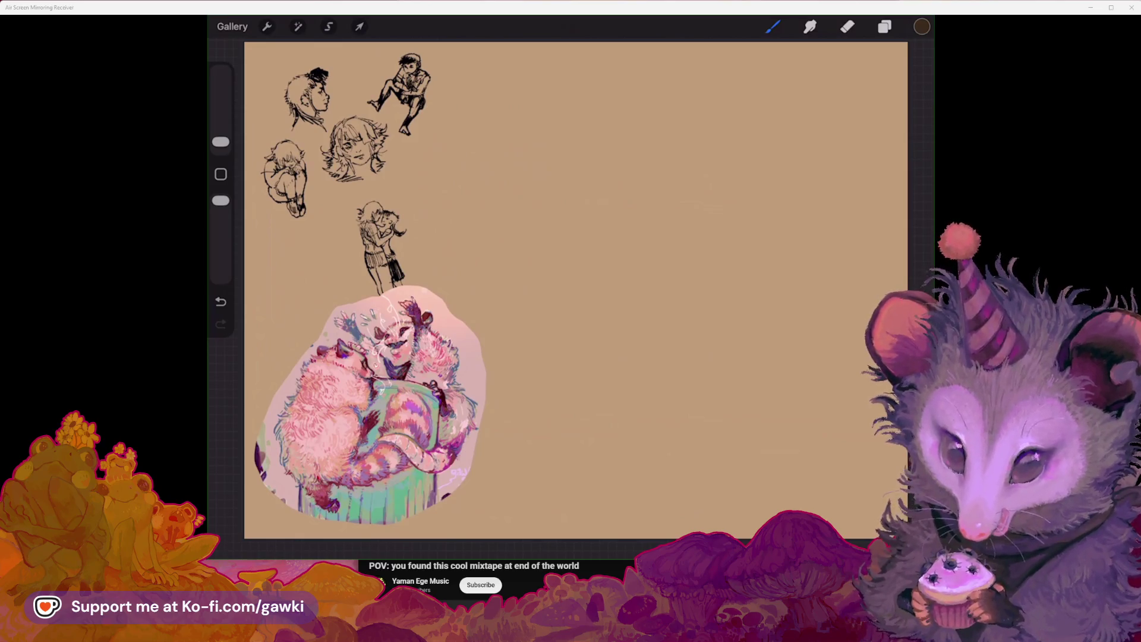
{"action": "scroll", "coordinate": [575, 290], "scroll_direction": "down", "scroll_amount": 2}
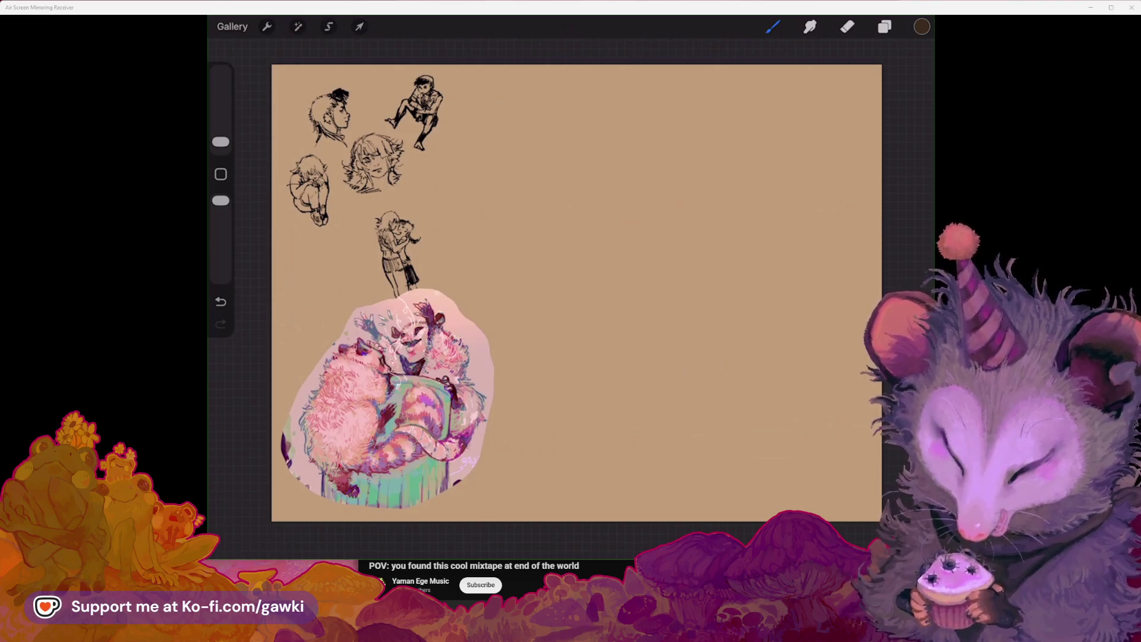
Step: Make Layer 2 the active sketch layer and switch to the Freehand Selection tool
{"action": "scroll", "coordinate": [576, 291], "scroll_direction": "down", "scroll_amount": 1}
{"action": "left_click", "coordinate": [884, 26]}
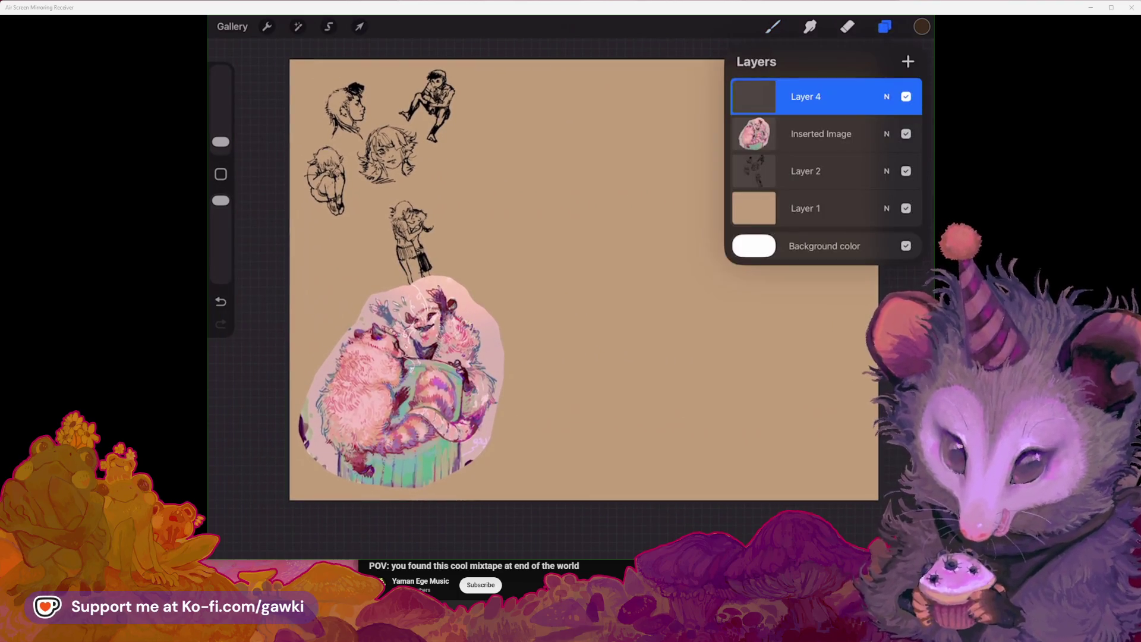
{"action": "left_click", "coordinate": [772, 26]}
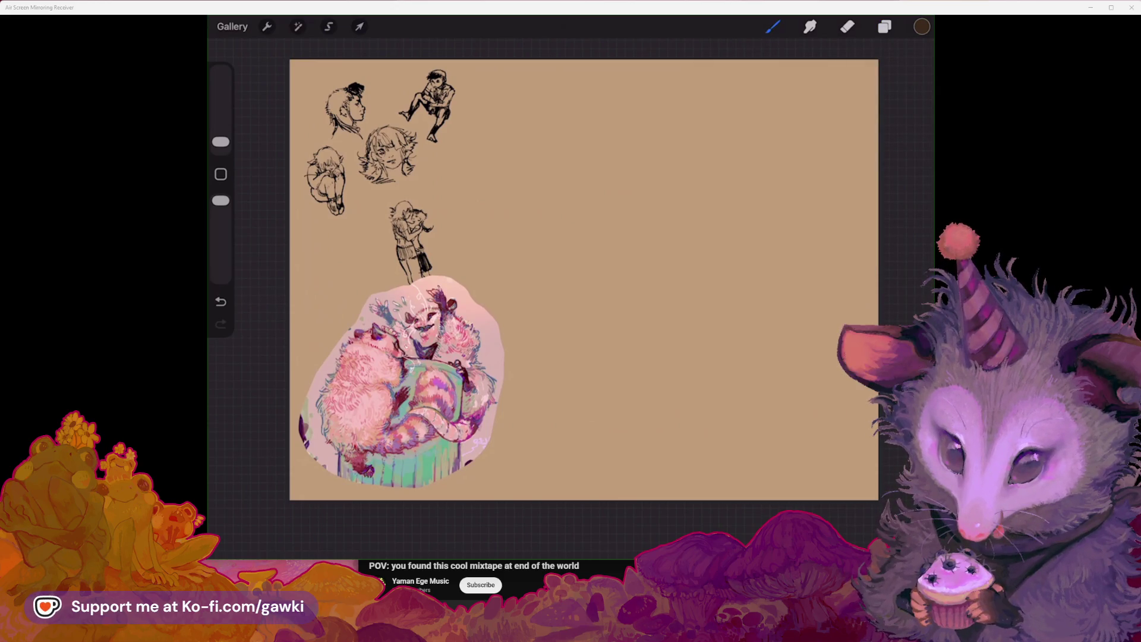
{"action": "left_click", "coordinate": [884, 27]}
{"action": "scroll", "coordinate": [575, 285], "scroll_direction": "up", "scroll_amount": 1}
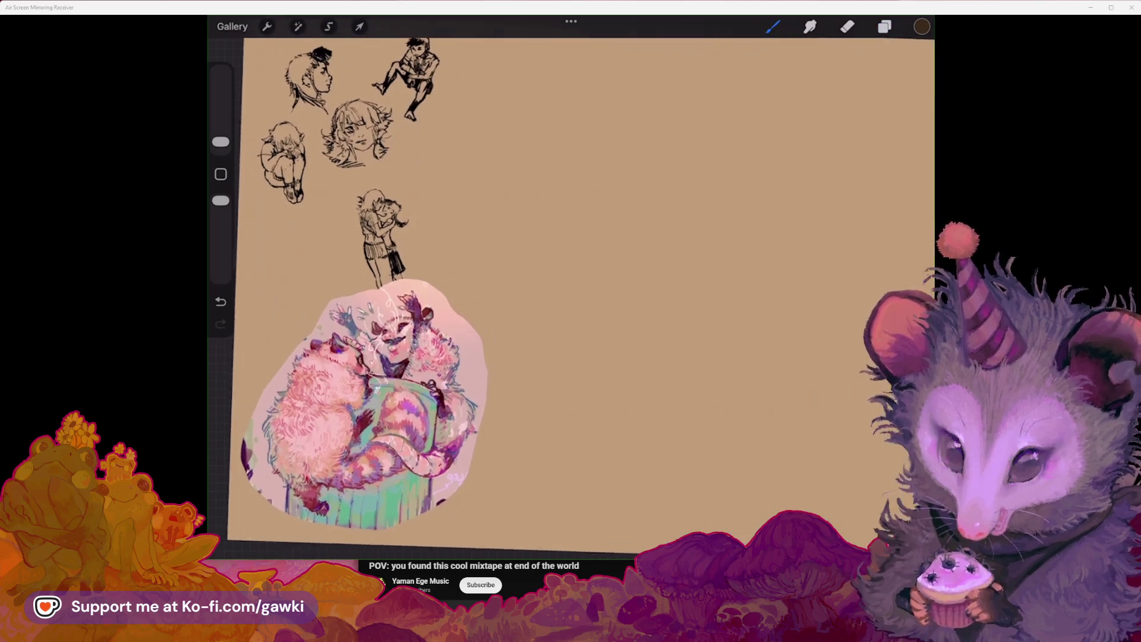
{"action": "scroll", "coordinate": [575, 285], "scroll_direction": "up", "scroll_amount": 1}
{"action": "left_click", "coordinate": [884, 26]}
{"action": "left_click", "coordinate": [820, 171]}
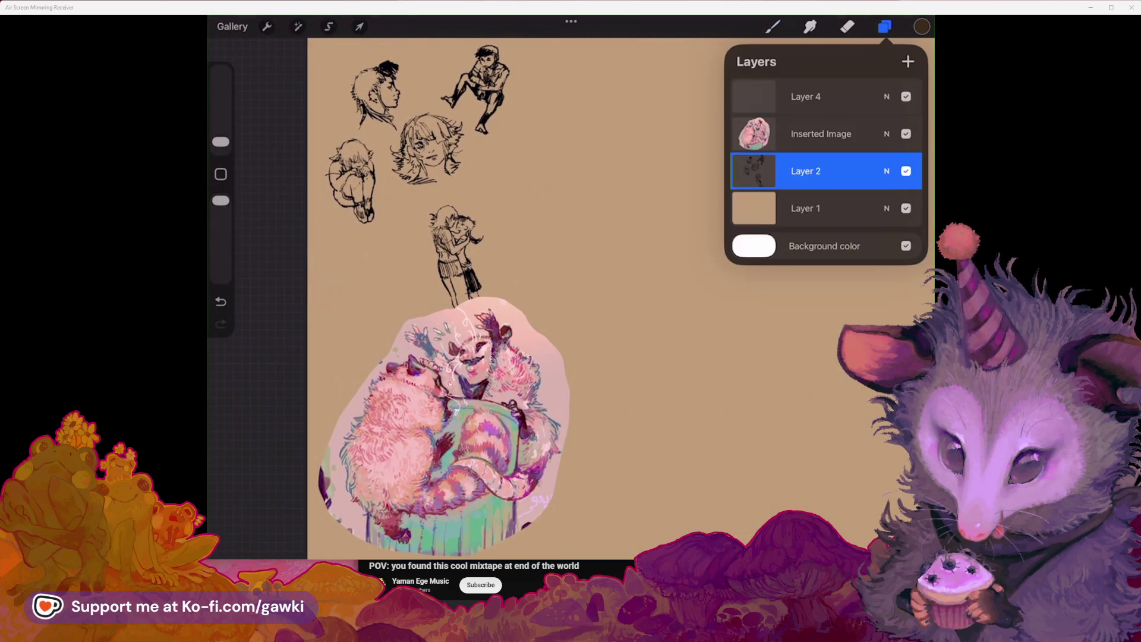
{"action": "left_click", "coordinate": [329, 26]}
{"action": "scroll", "coordinate": [576, 286], "scroll_direction": "up", "scroll_amount": 1}
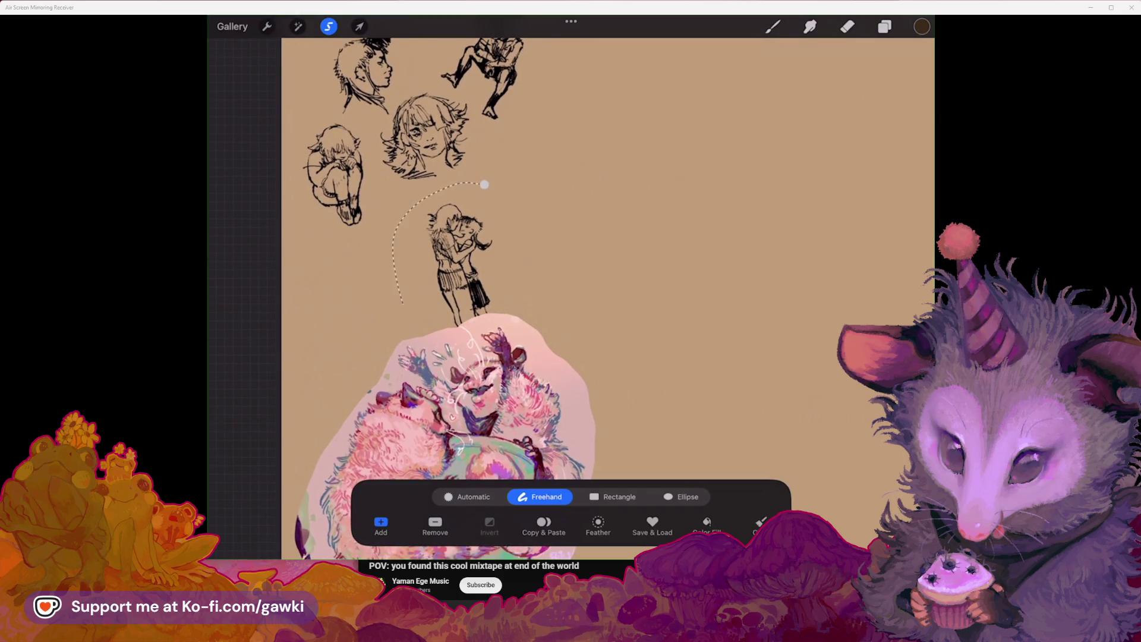
Step: Lasso the kissing couple, then undo the accidental transform
{"action": "left_click_drag", "start_coordinate": [520, 202], "coordinate": [485, 184]}
{"action": "left_click", "coordinate": [359, 26]}
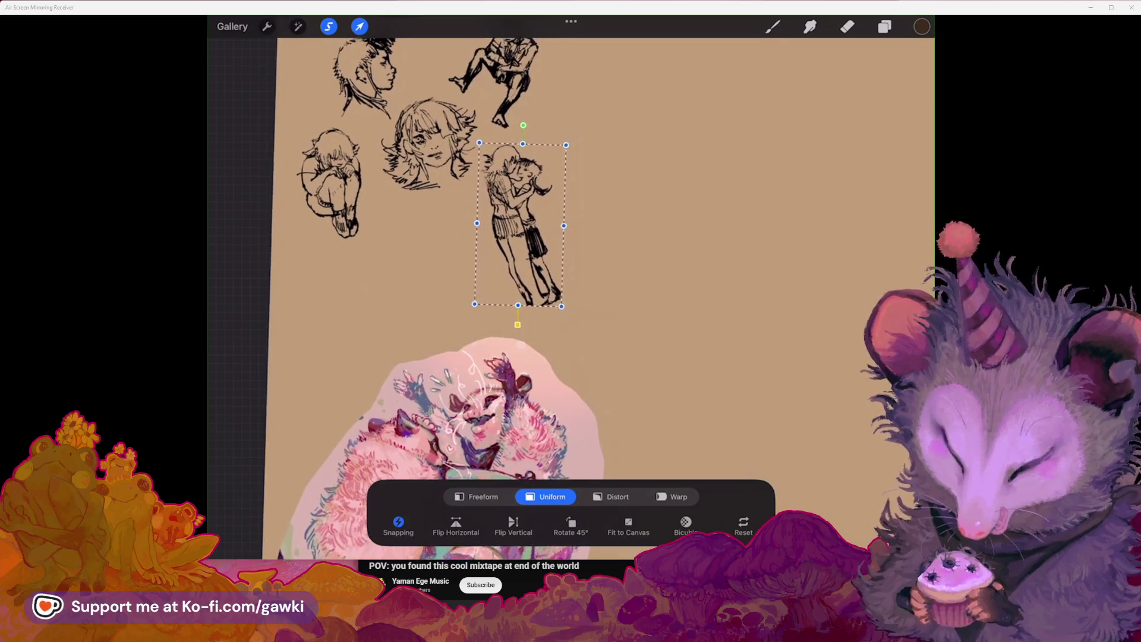
{"action": "key", "text": "ctrl+z"}
{"action": "left_click", "coordinate": [359, 26]}
Step: Reselect the couple with a freehand loop and move it up beside the girl's head
{"action": "left_click", "coordinate": [328, 27]}
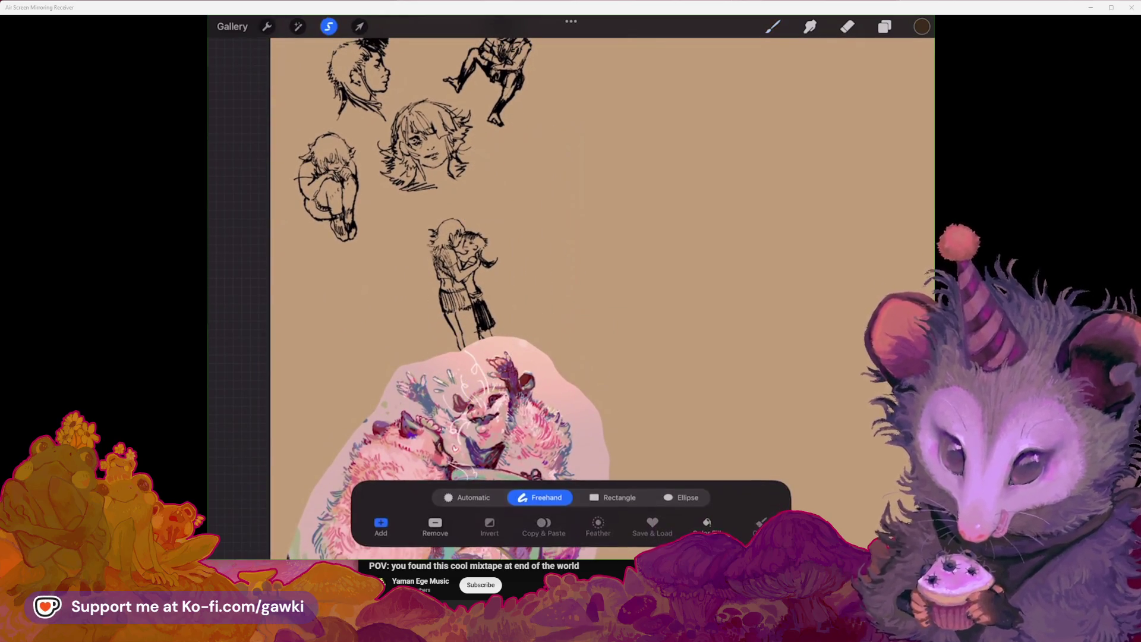
{"action": "left_click", "coordinate": [560, 204]}
{"action": "left_click_drag", "start_coordinate": [560, 204], "coordinate": [558, 205]}
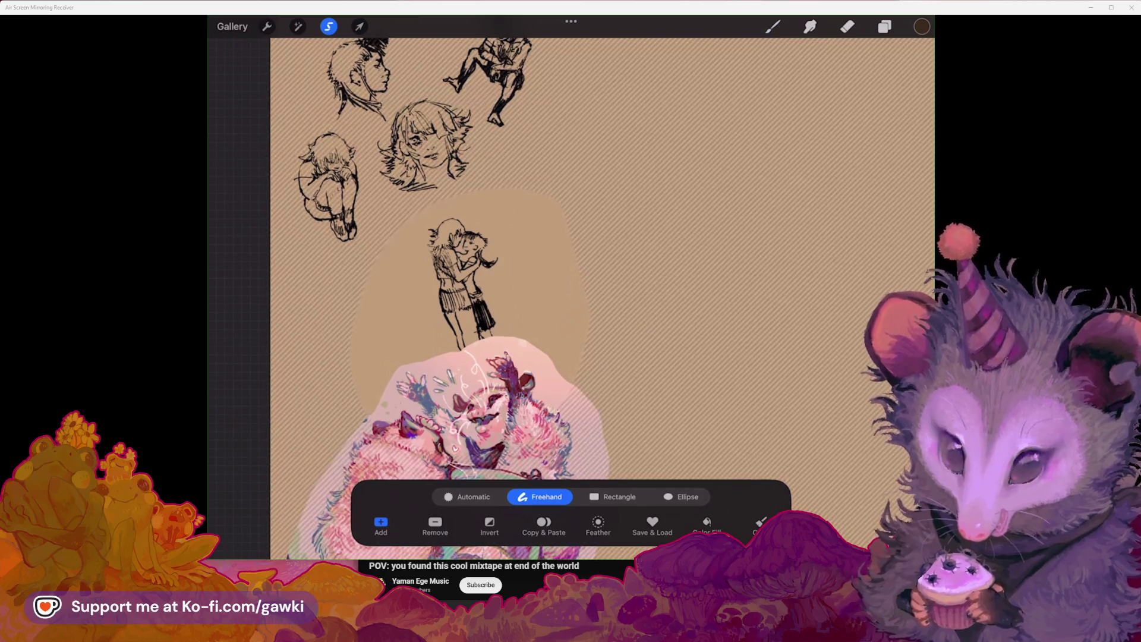
{"action": "left_click", "coordinate": [359, 26]}
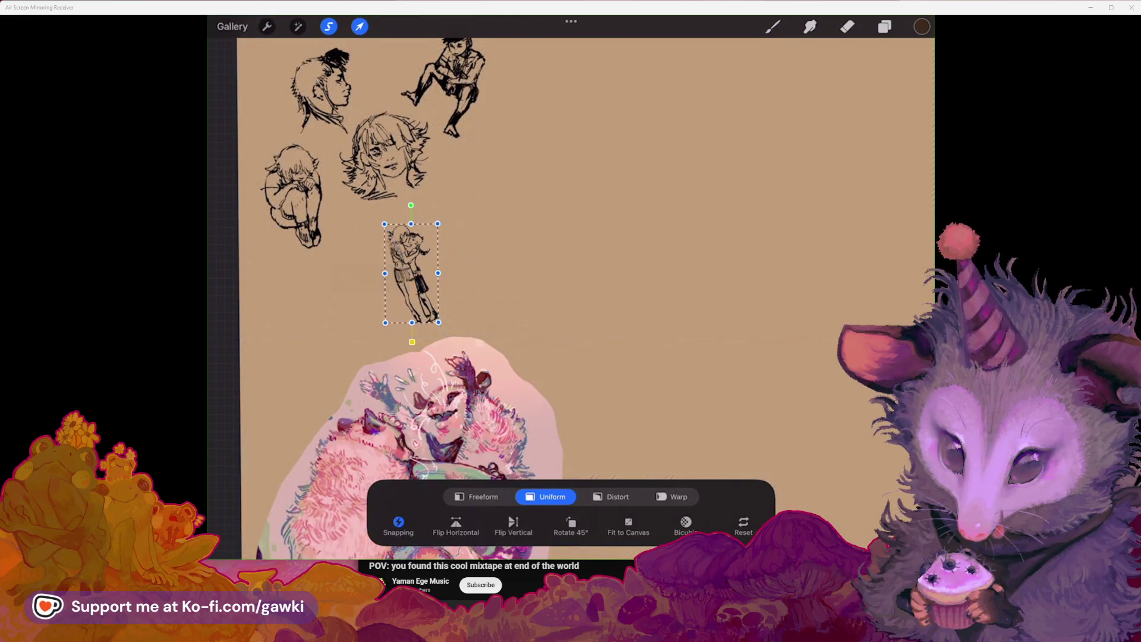
{"action": "left_click_drag", "start_coordinate": [419, 286], "coordinate": [455, 236]}
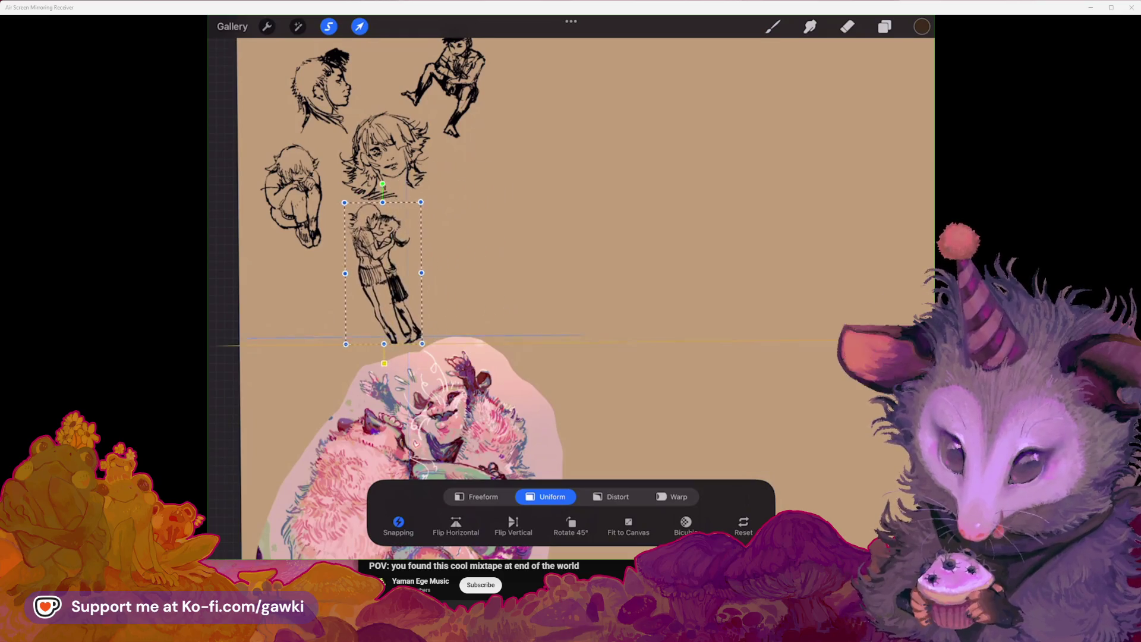
{"action": "left_click", "coordinate": [359, 26]}
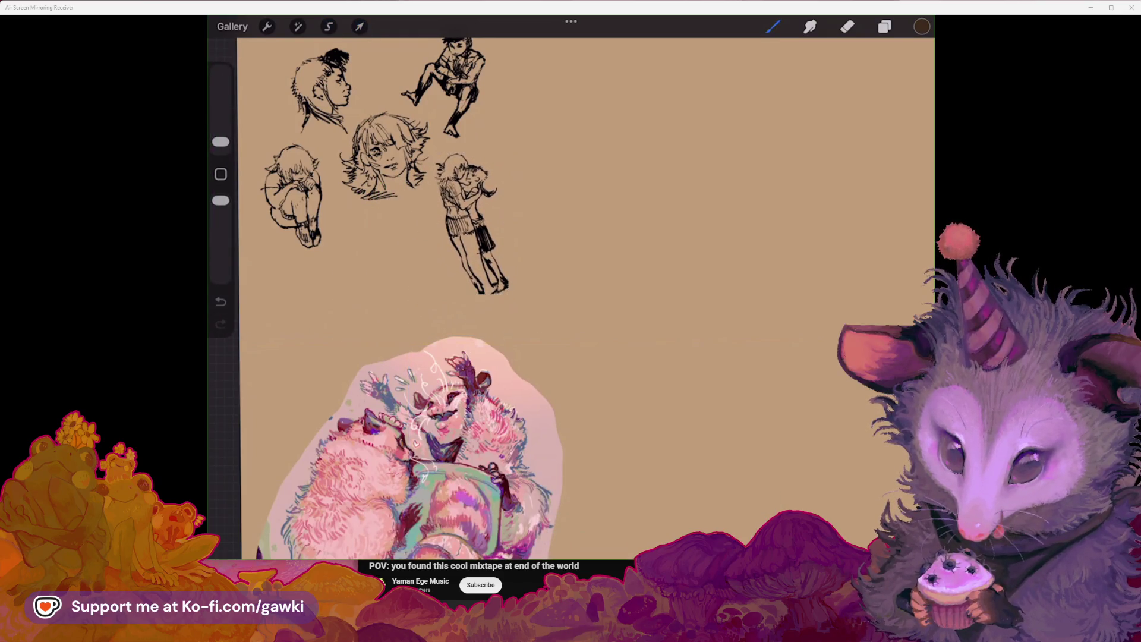
{"action": "left_click_drag", "start_coordinate": [535, 238], "coordinate": [439, 253]}
{"action": "scroll", "coordinate": [535, 297], "scroll_direction": "down", "scroll_amount": 3}
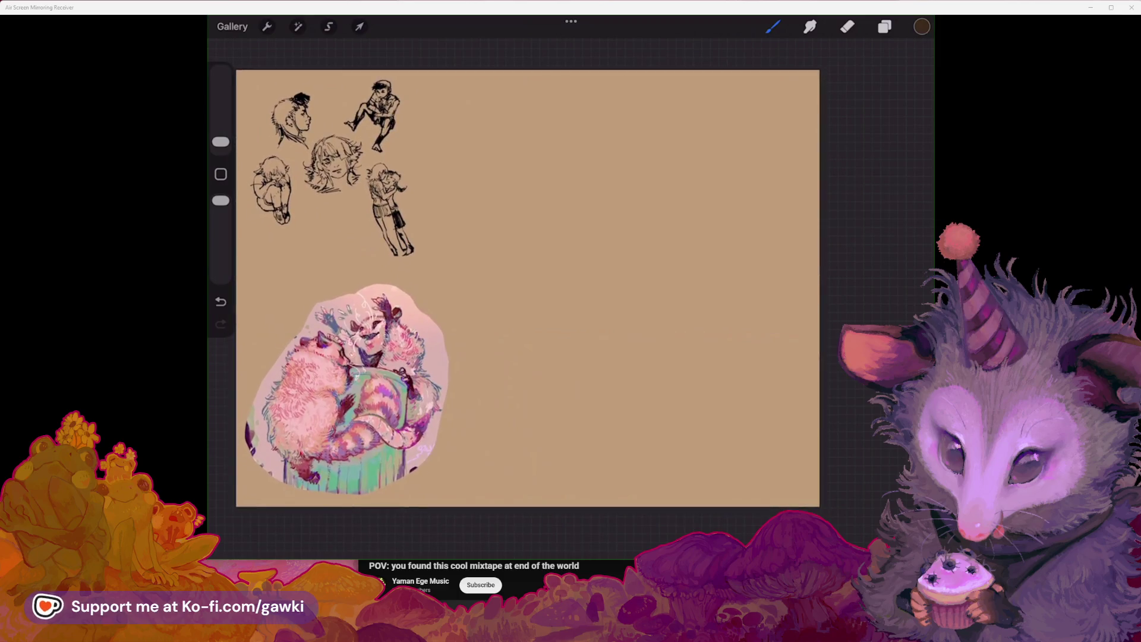
Step: Make Layer 4 the working layer
{"action": "left_click", "coordinate": [885, 27]}
{"action": "left_click", "coordinate": [805, 96]}
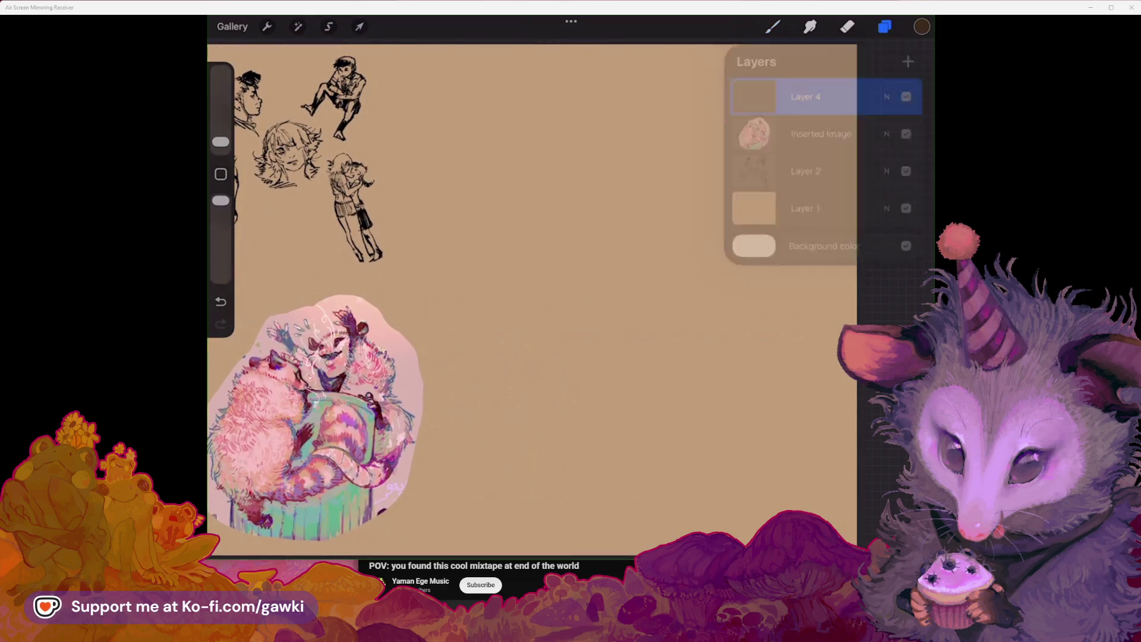
{"action": "left_click", "coordinate": [773, 26]}
{"action": "scroll", "coordinate": [535, 297], "scroll_direction": "up", "scroll_amount": 2}
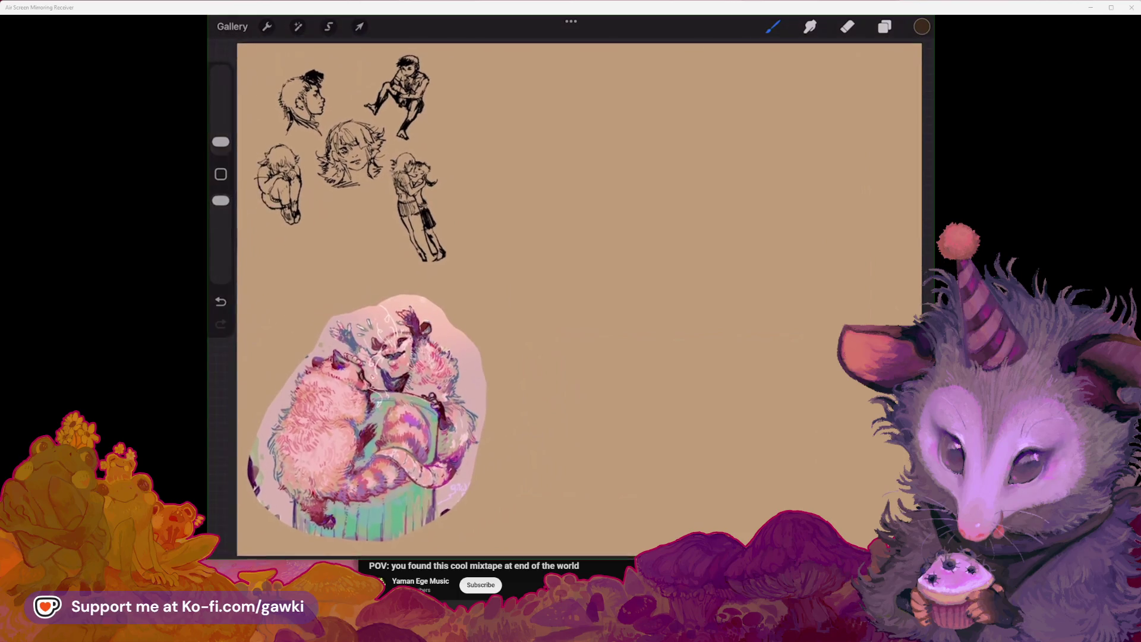
{"action": "scroll", "coordinate": [547, 297], "scroll_direction": "down", "scroll_amount": 2}
{"action": "scroll", "coordinate": [547, 298], "scroll_direction": "right", "scroll_amount": 1}
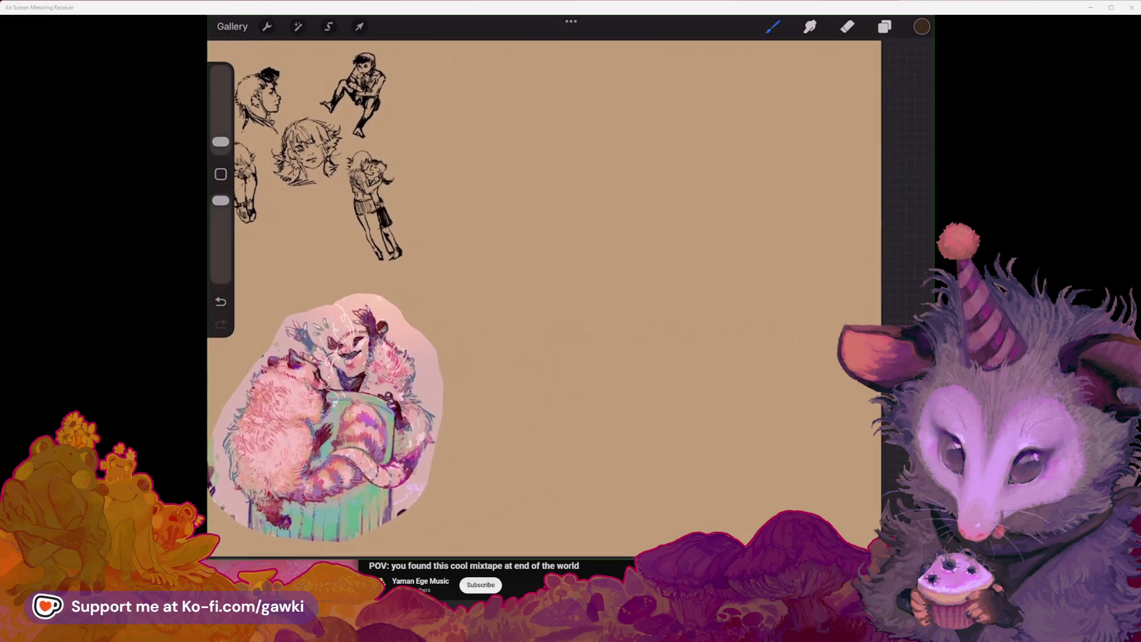
{"action": "left_click", "coordinate": [884, 27]}
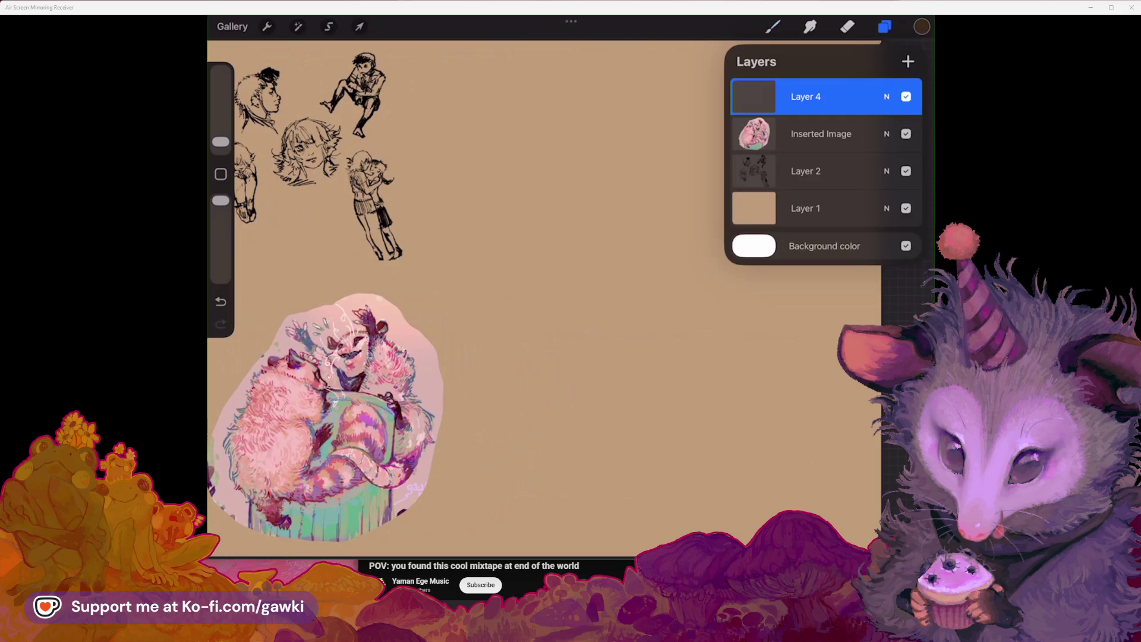
{"action": "left_click", "coordinate": [885, 26]}
{"action": "scroll", "coordinate": [547, 298], "scroll_direction": "up", "scroll_amount": 1}
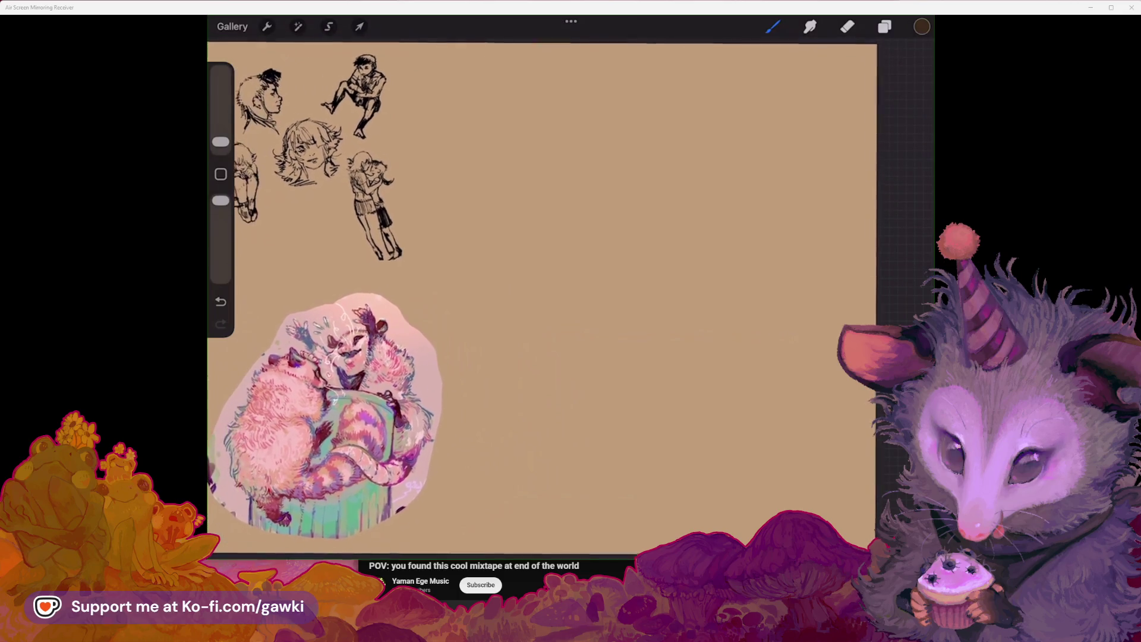
{"action": "scroll", "coordinate": [547, 298], "scroll_direction": "down", "scroll_amount": 1}
Step: Draw two brown test strokes near the canvas top, then undo them all
{"action": "left_click_drag", "start_coordinate": [615, 104], "coordinate": [549, 153]}
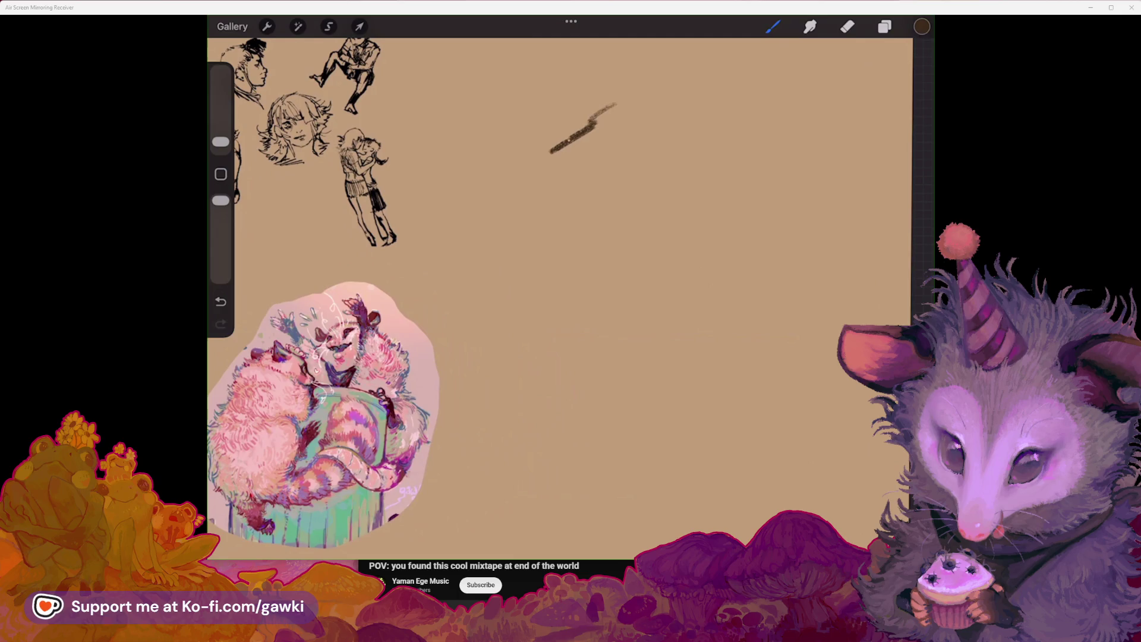
{"action": "key", "text": "ctrl+z"}
{"action": "mouse_move", "coordinate": [581, 86]}
{"action": "left_mouse_down"}
{"action": "mouse_move", "coordinate": [541, 110]}
{"action": "mouse_move", "coordinate": [558, 160]}
{"action": "left_mouse_up"}
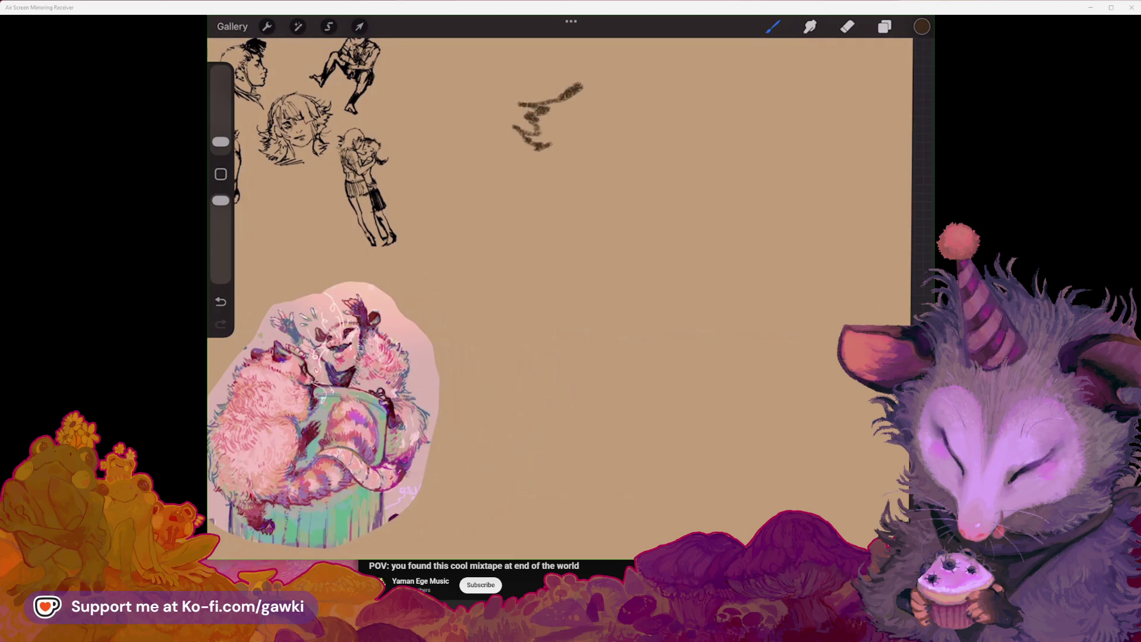
{"action": "key", "text": "ctrl+z"}
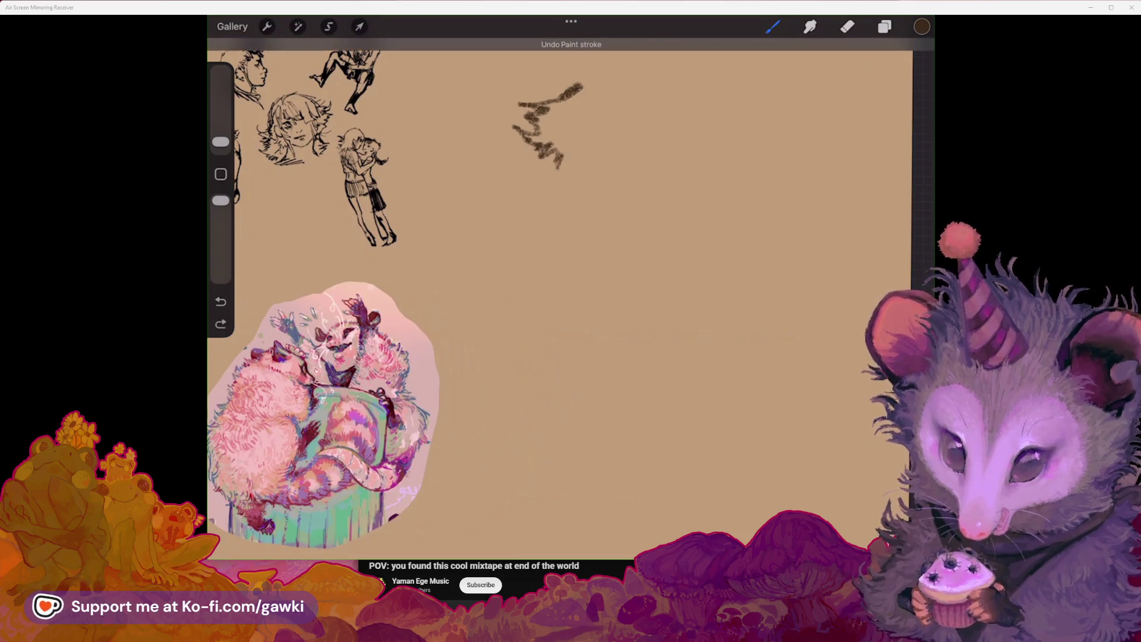
{"action": "key", "text": "ctrl+z"}
Step: Delete Layer 4 from the Layers panel
{"action": "left_click", "coordinate": [884, 26]}
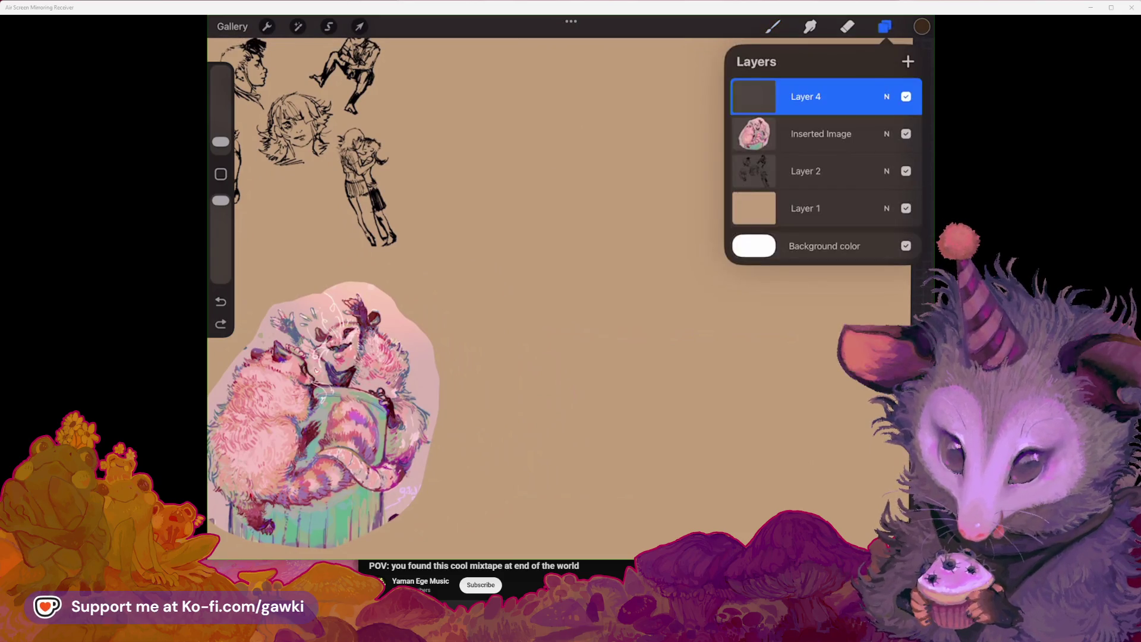
{"action": "left_click_drag", "start_coordinate": [856, 133], "coordinate": [773, 133]}
{"action": "left_click", "coordinate": [899, 133]}
Step: Try the Loyetea brush, then pick the Inka brush from Favs
{"action": "left_click", "coordinate": [772, 27]}
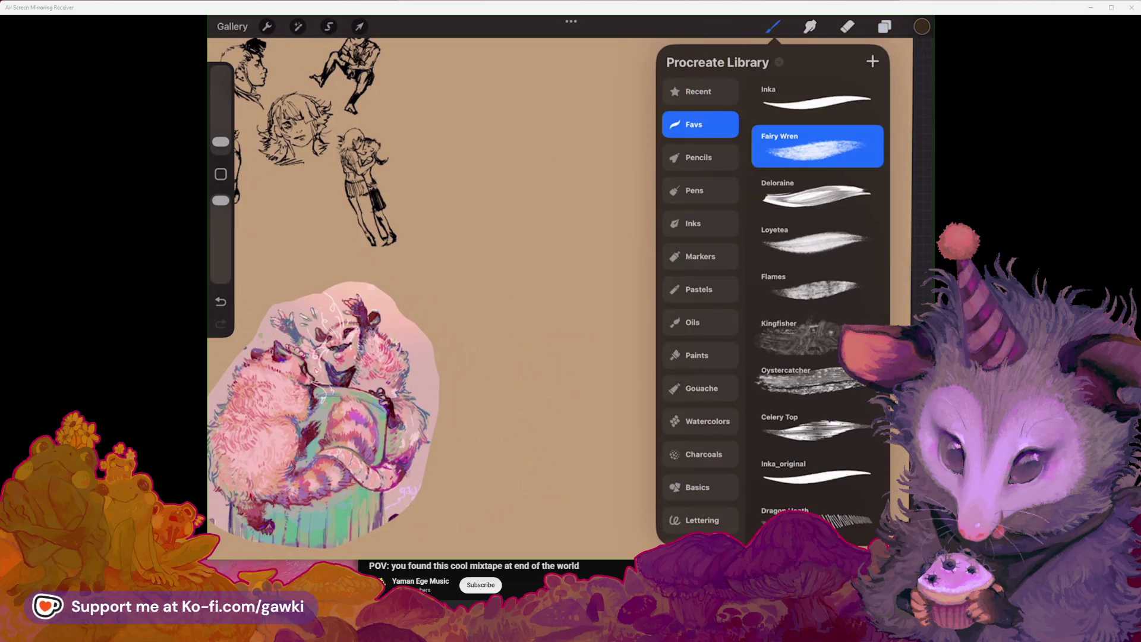
{"action": "scroll", "coordinate": [817, 297], "scroll_direction": "down", "scroll_amount": 1}
{"action": "scroll", "coordinate": [818, 297], "scroll_direction": "down", "scroll_amount": 3}
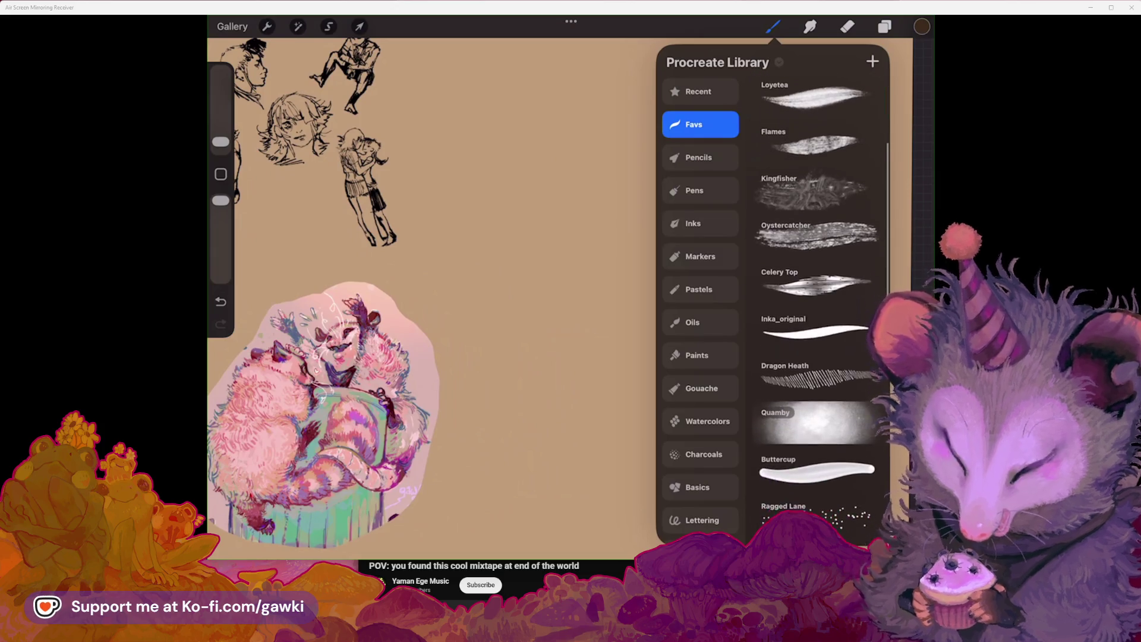
{"action": "scroll", "coordinate": [817, 297], "scroll_direction": "up", "scroll_amount": 3}
{"action": "left_click", "coordinate": [818, 223]}
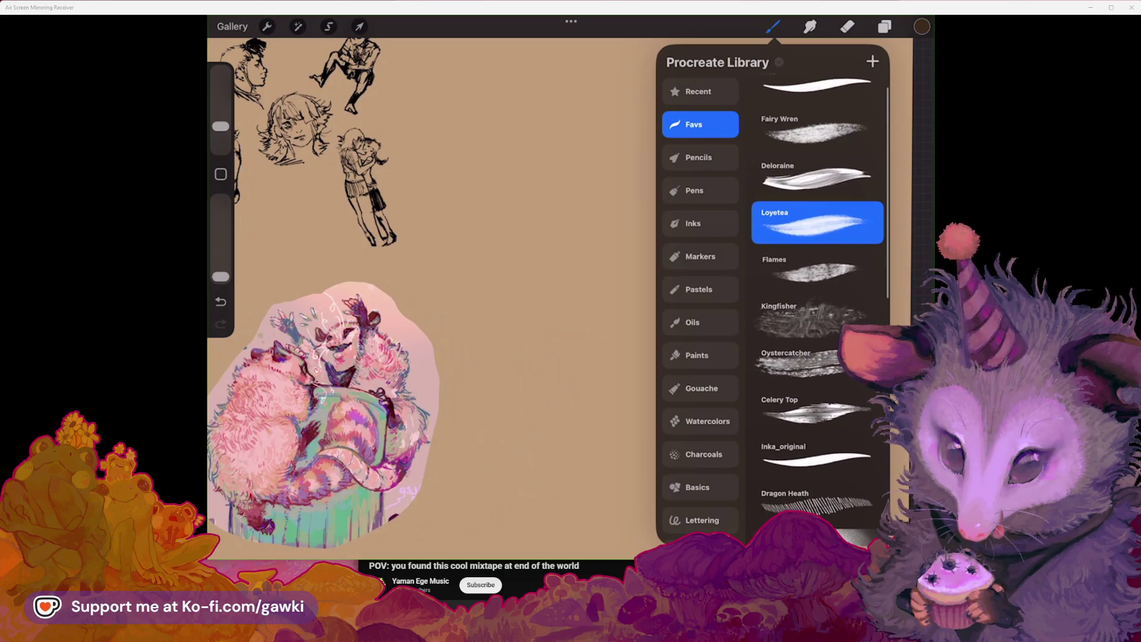
{"action": "scroll", "coordinate": [817, 297], "scroll_direction": "down", "scroll_amount": 2}
{"action": "scroll", "coordinate": [817, 298], "scroll_direction": "up", "scroll_amount": 1}
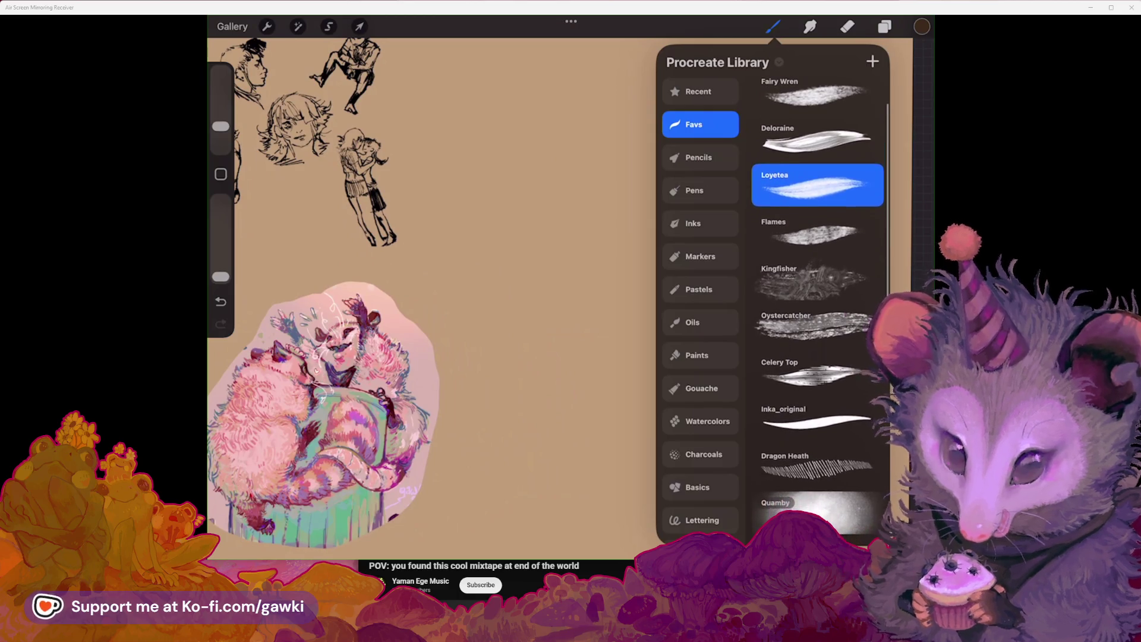
{"action": "scroll", "coordinate": [817, 297], "scroll_direction": "up", "scroll_amount": 1}
{"action": "left_click", "coordinate": [817, 98]}
{"action": "left_click", "coordinate": [773, 26]}
{"action": "scroll", "coordinate": [333, 297], "scroll_direction": "up", "scroll_amount": 2}
Step: Test an ink stroke, undo it, and set the brush size to about 7%
{"action": "left_click", "coordinate": [884, 26]}
{"action": "left_click", "coordinate": [884, 26]}
{"action": "left_click_drag", "start_coordinate": [581, 76], "coordinate": [543, 108]}
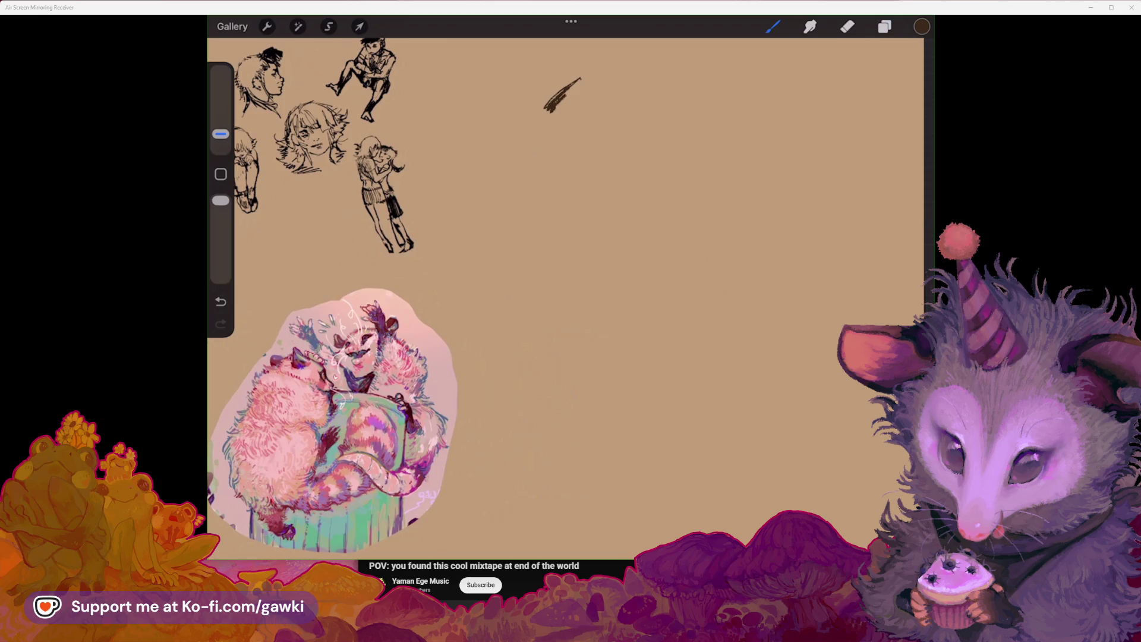
{"action": "key", "text": "ctrl+z"}
{"action": "left_click_drag", "start_coordinate": [220, 134], "coordinate": [220, 129]}
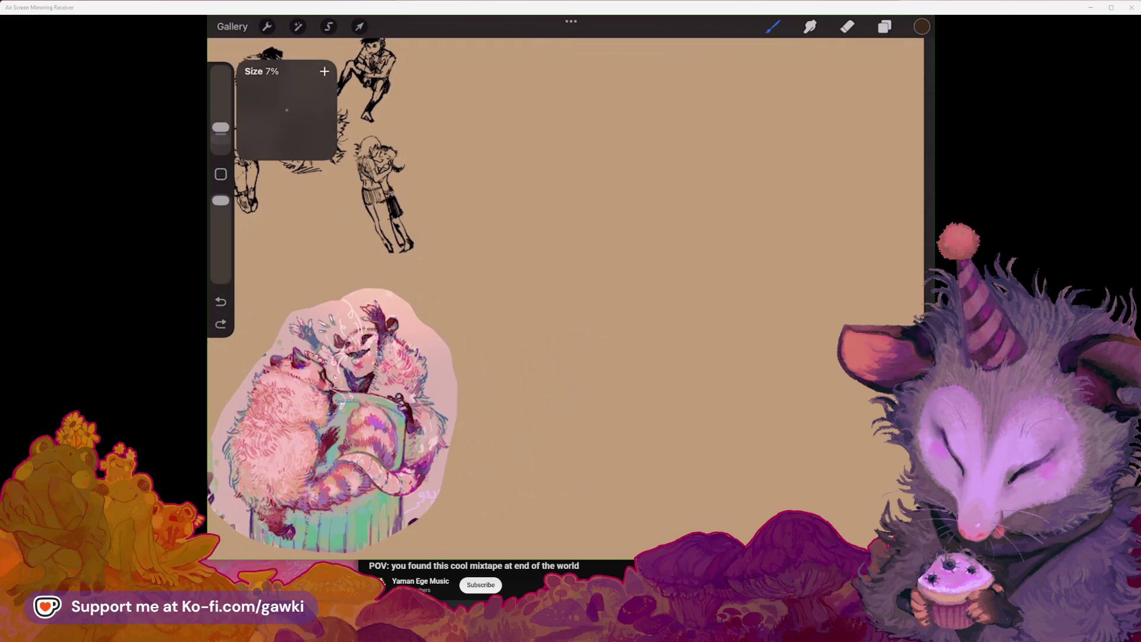
{"action": "scroll", "coordinate": [570, 297], "scroll_direction": "up", "scroll_amount": 2}
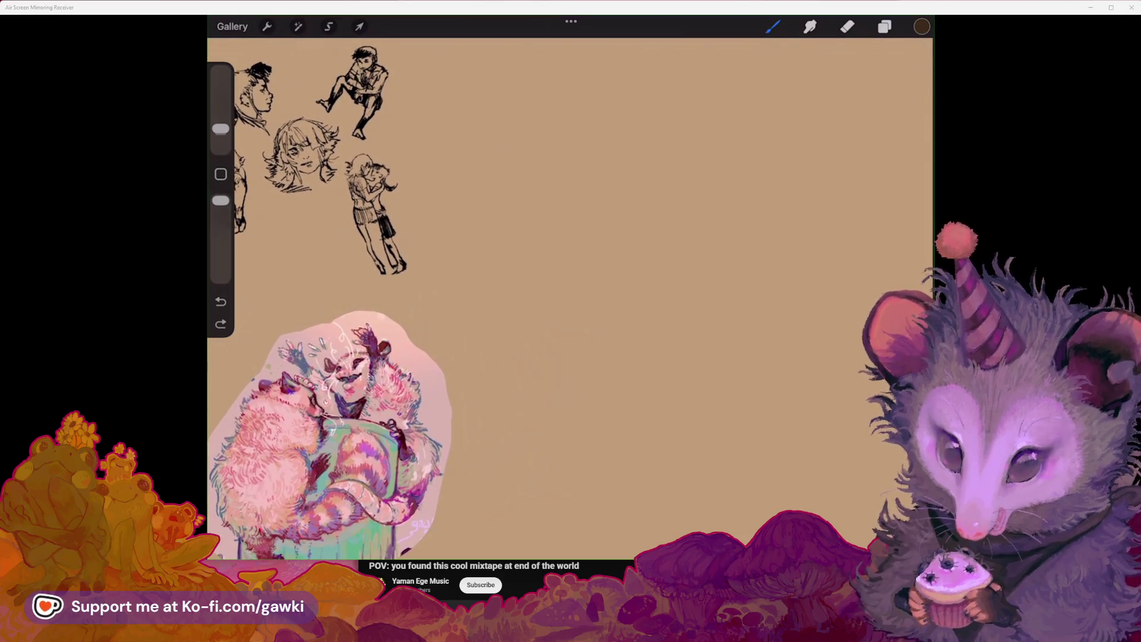
Step: Ink the new head's hair outline from the top down the right side
{"action": "left_click_drag", "start_coordinate": [603, 84], "coordinate": [577, 105]}
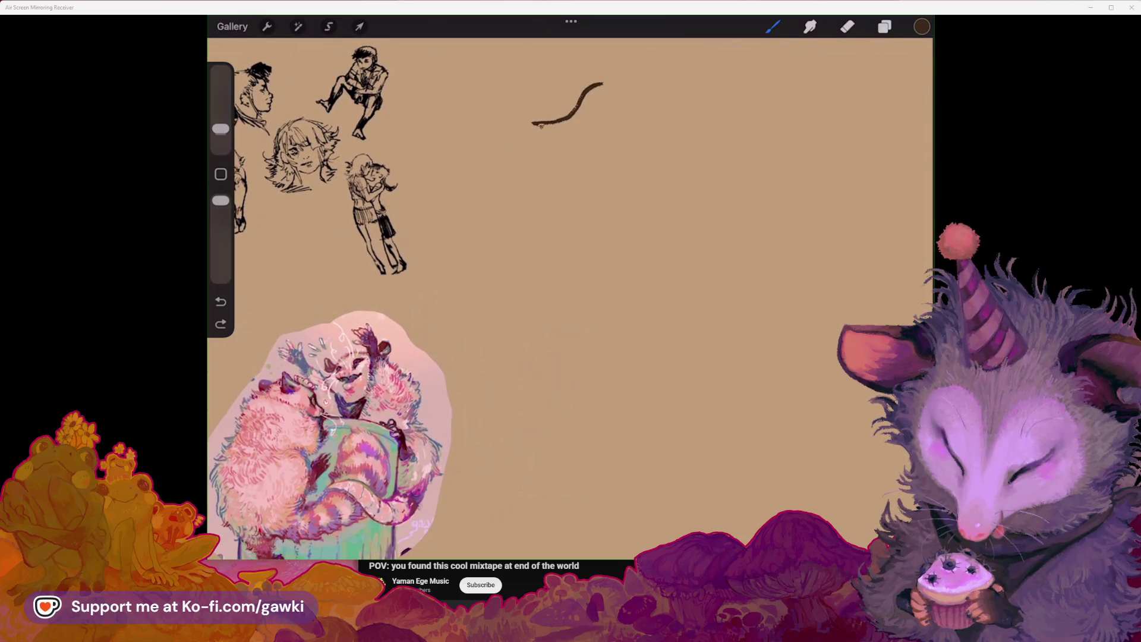
{"action": "key", "text": "ctrl+z"}
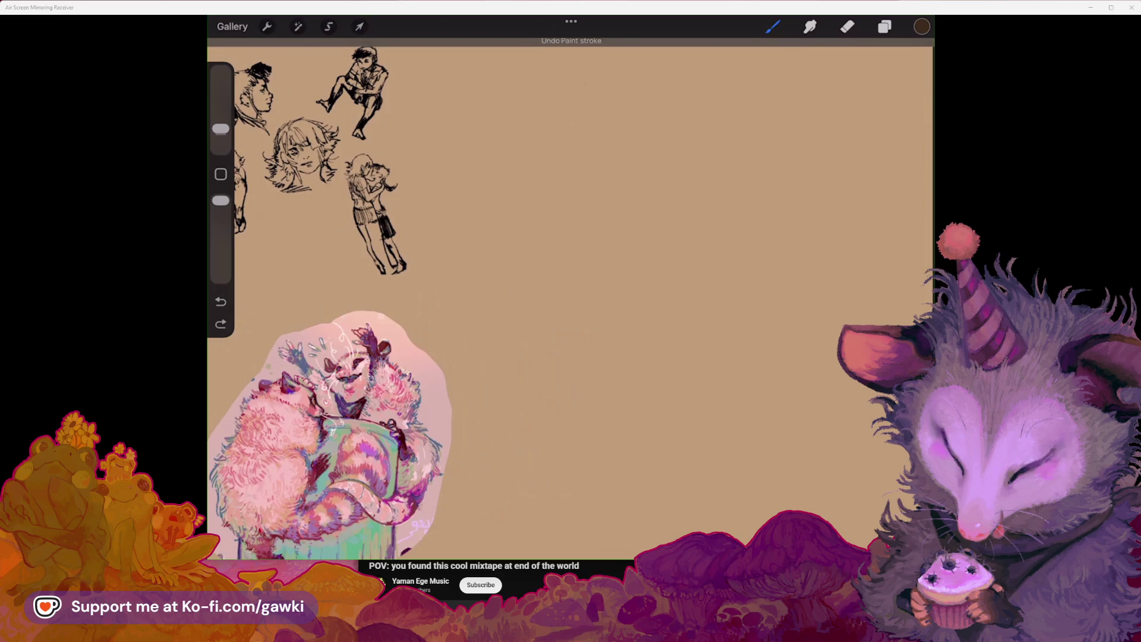
{"action": "left_click_drag", "start_coordinate": [585, 83], "coordinate": [567, 110]}
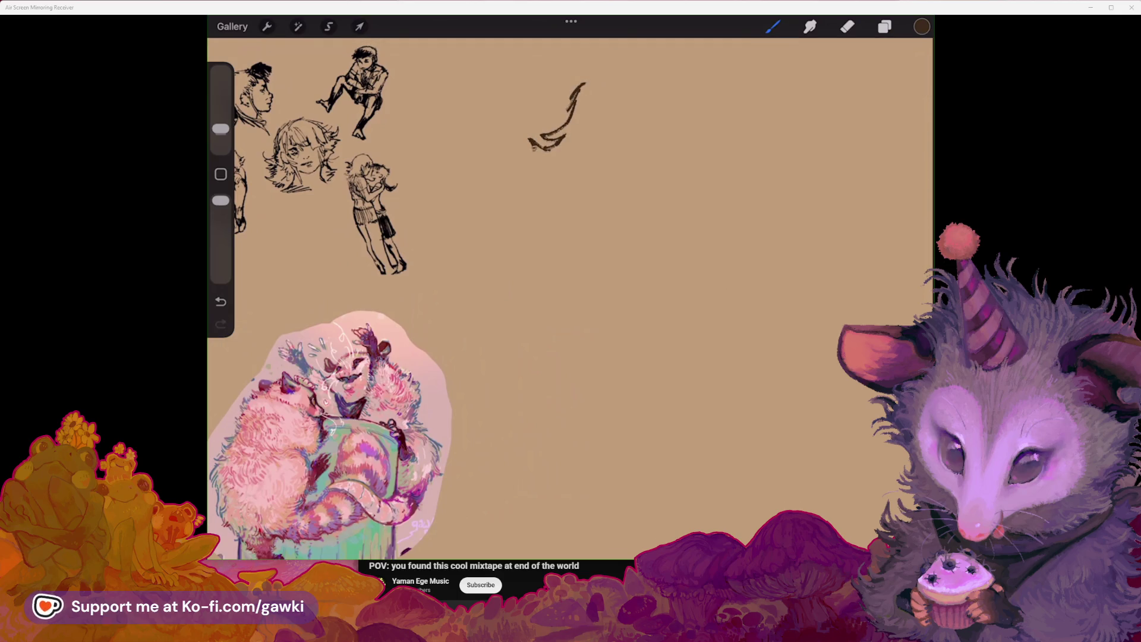
{"action": "left_click_drag", "start_coordinate": [595, 297], "coordinate": [565, 306]}
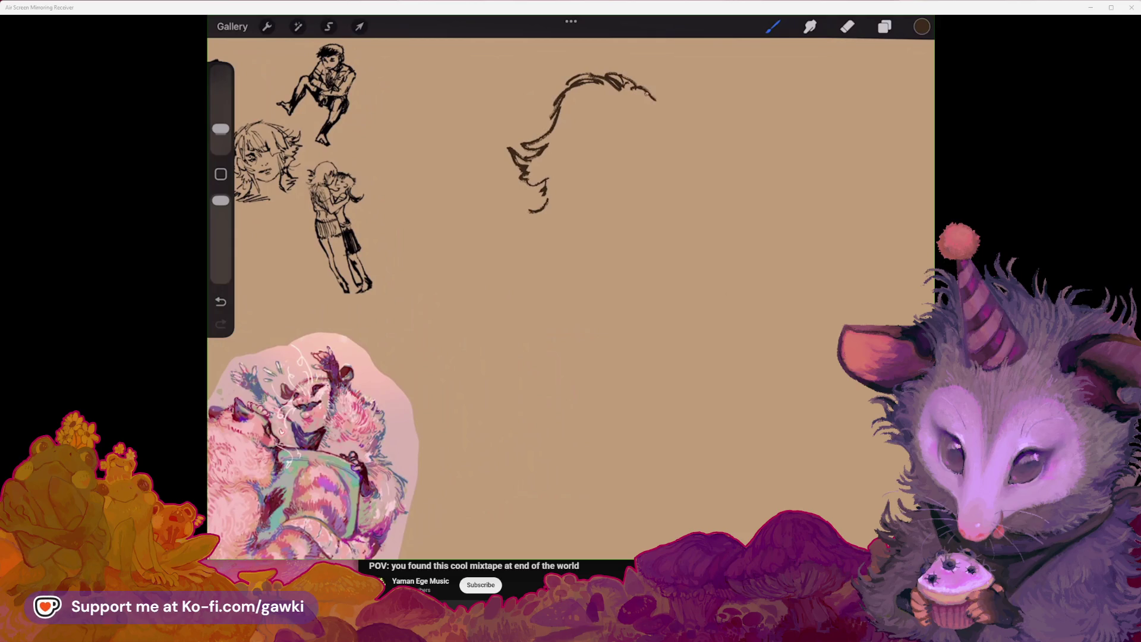
{"action": "left_click_drag", "start_coordinate": [630, 84], "coordinate": [676, 175]}
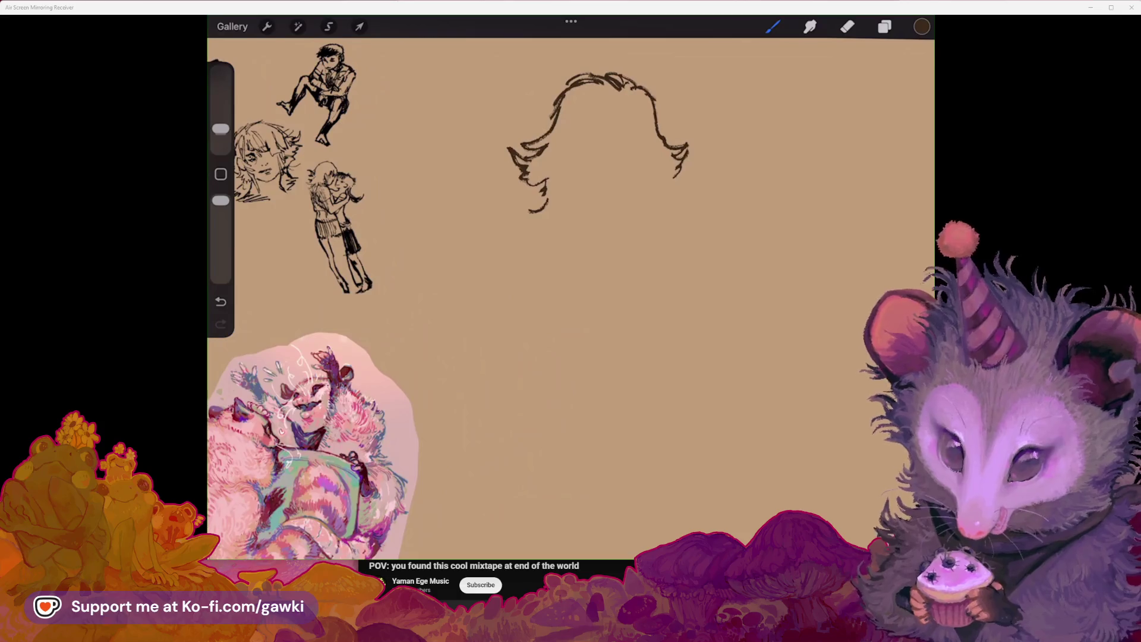
Step: Draw a round bun curl at the hair's top-left, redrawing it once
{"action": "left_click_drag", "start_coordinate": [594, 179], "coordinate": [607, 213]}
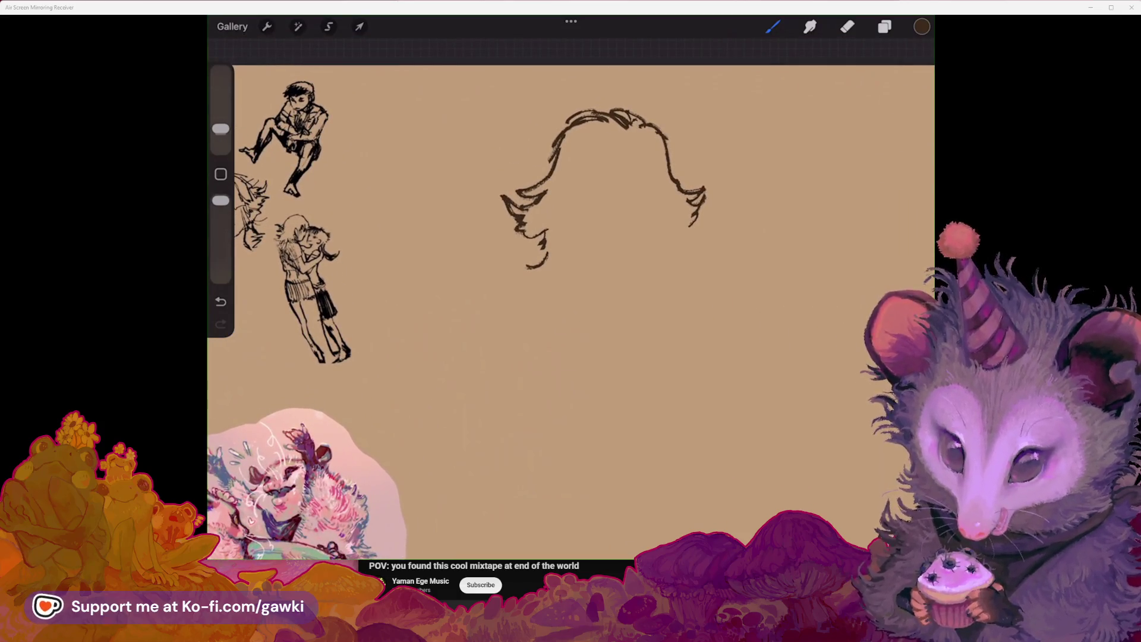
{"action": "scroll", "coordinate": [664, 132], "scroll_direction": "up", "scroll_amount": 3}
{"action": "left_click_drag", "start_coordinate": [553, 101], "coordinate": [504, 152]}
{"action": "key", "text": "ctrl+z"}
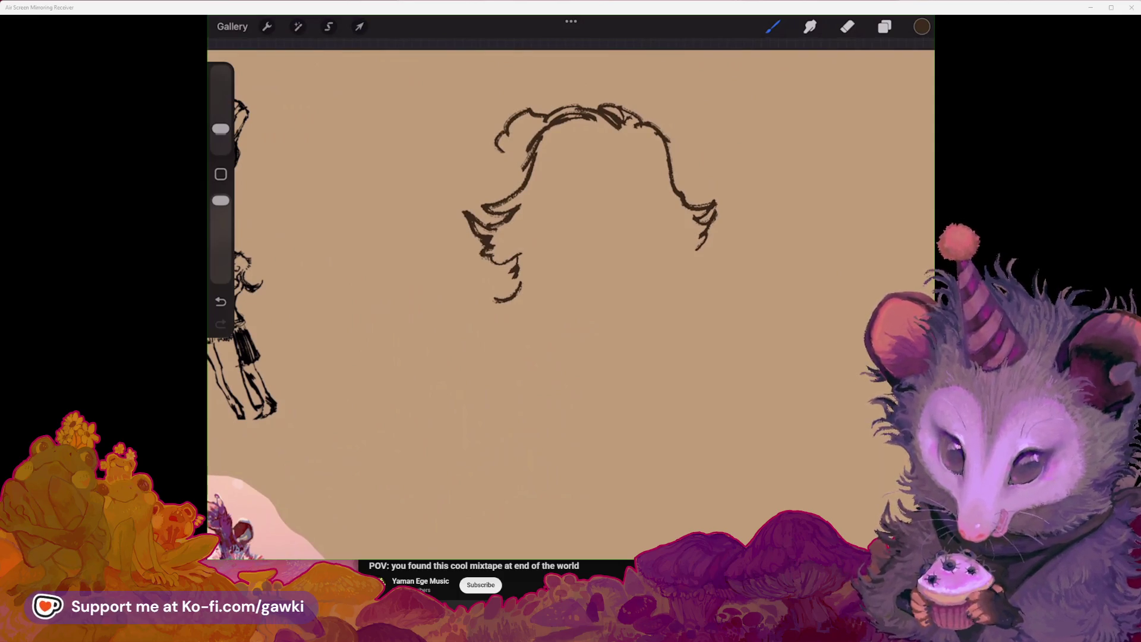
{"action": "key", "text": "ctrl+z"}
{"action": "left_click_drag", "start_coordinate": [544, 118], "coordinate": [498, 155]}
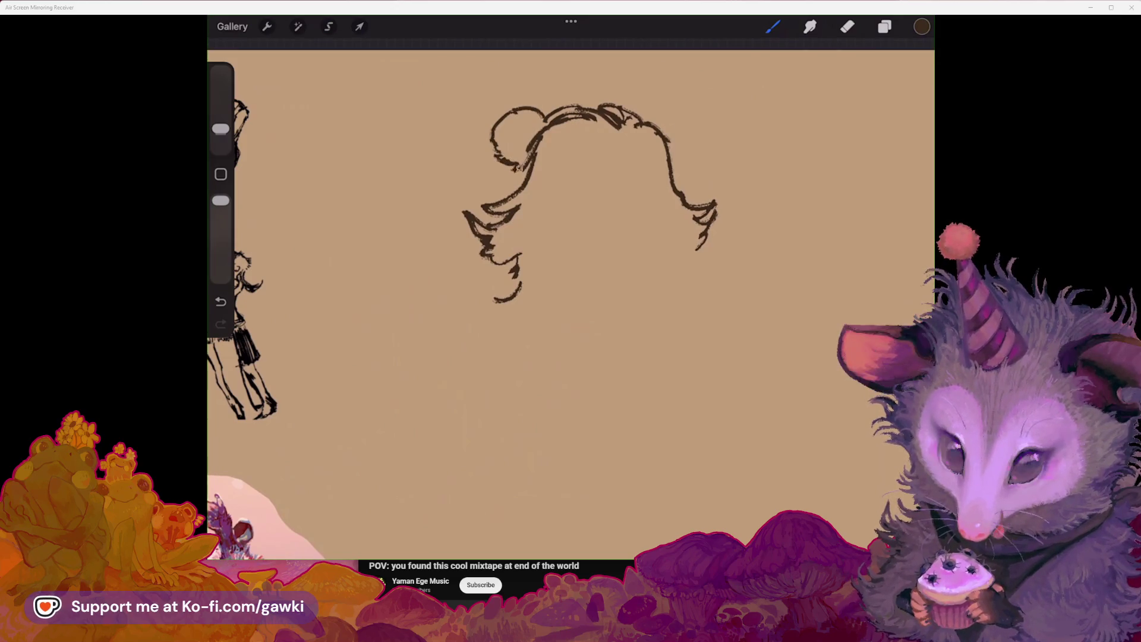
{"action": "scroll", "coordinate": [571, 238], "scroll_direction": "down", "scroll_amount": 3}
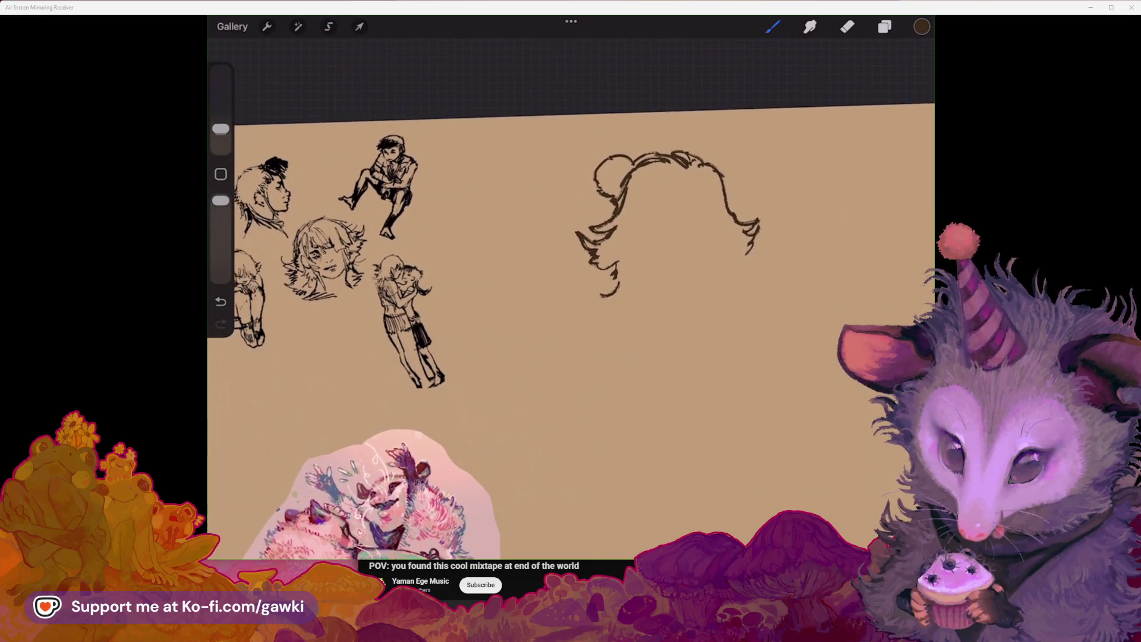
{"action": "scroll", "coordinate": [594, 238], "scroll_direction": "up", "scroll_amount": 2}
Step: Draw a matching round bun at the hair's top-right
{"action": "scroll", "coordinate": [594, 238], "scroll_direction": "up", "scroll_amount": 1}
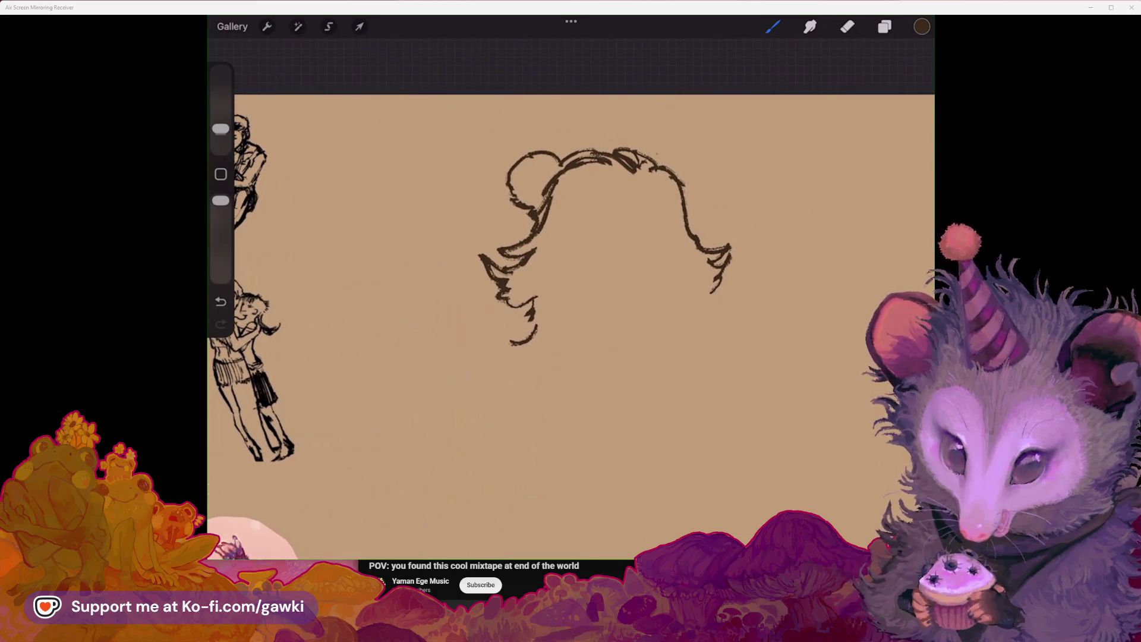
{"action": "left_click_drag", "start_coordinate": [653, 156], "coordinate": [704, 171]}
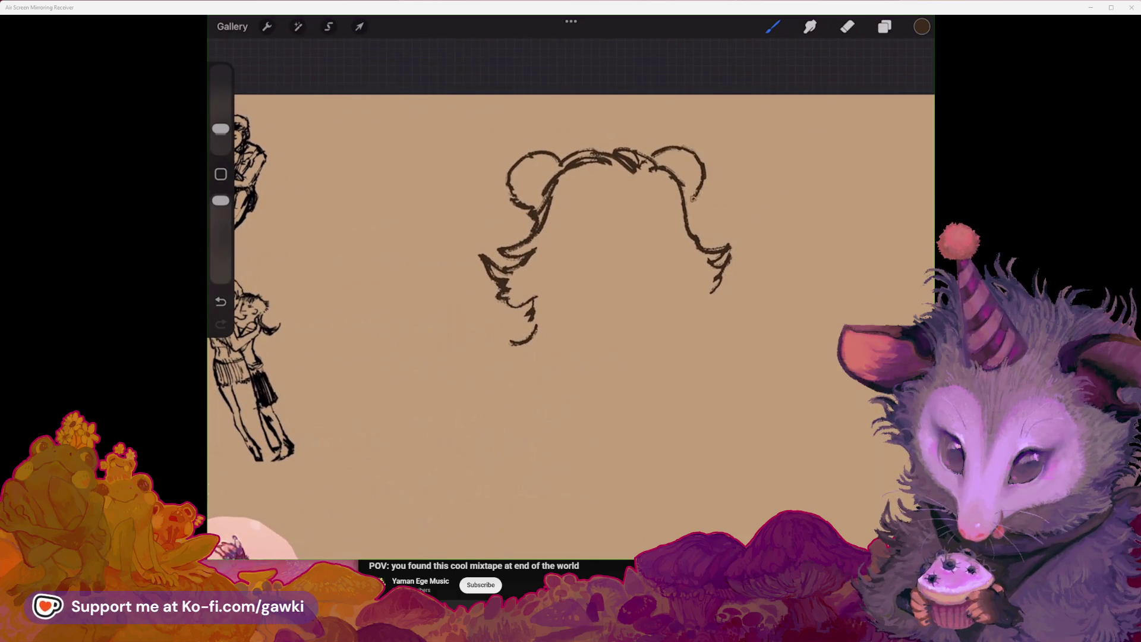
{"action": "scroll", "coordinate": [594, 237], "scroll_direction": "down", "scroll_amount": 2}
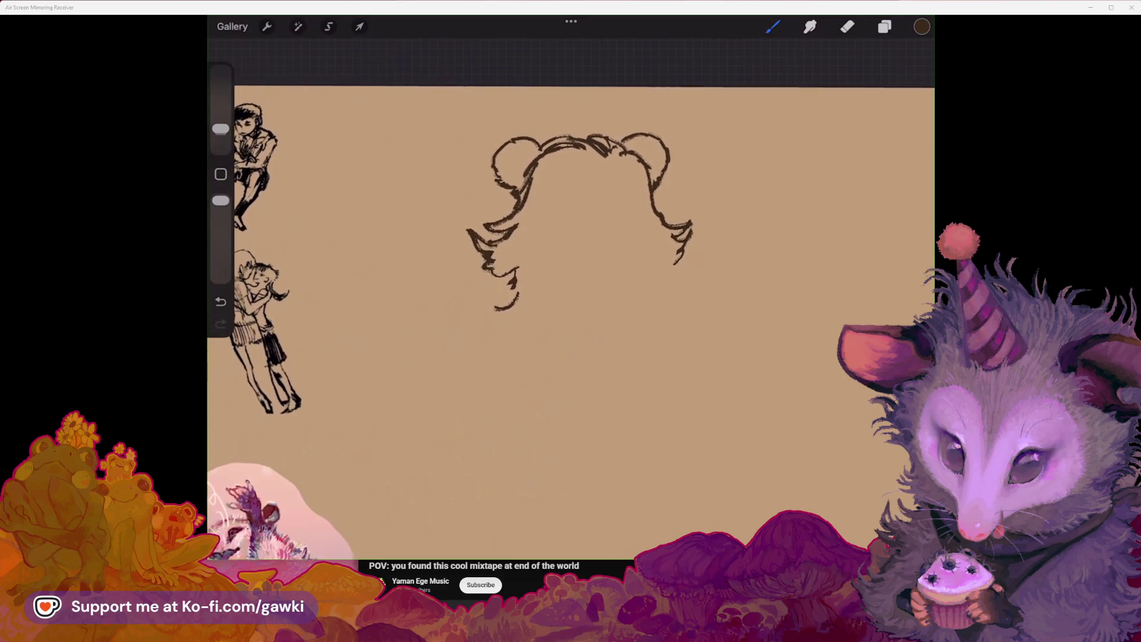
{"action": "scroll", "coordinate": [570, 297], "scroll_direction": "down", "scroll_amount": 2}
{"action": "scroll", "coordinate": [571, 297], "scroll_direction": "up", "scroll_amount": 2}
{"action": "scroll", "coordinate": [602, 200], "scroll_direction": "up", "scroll_amount": 1}
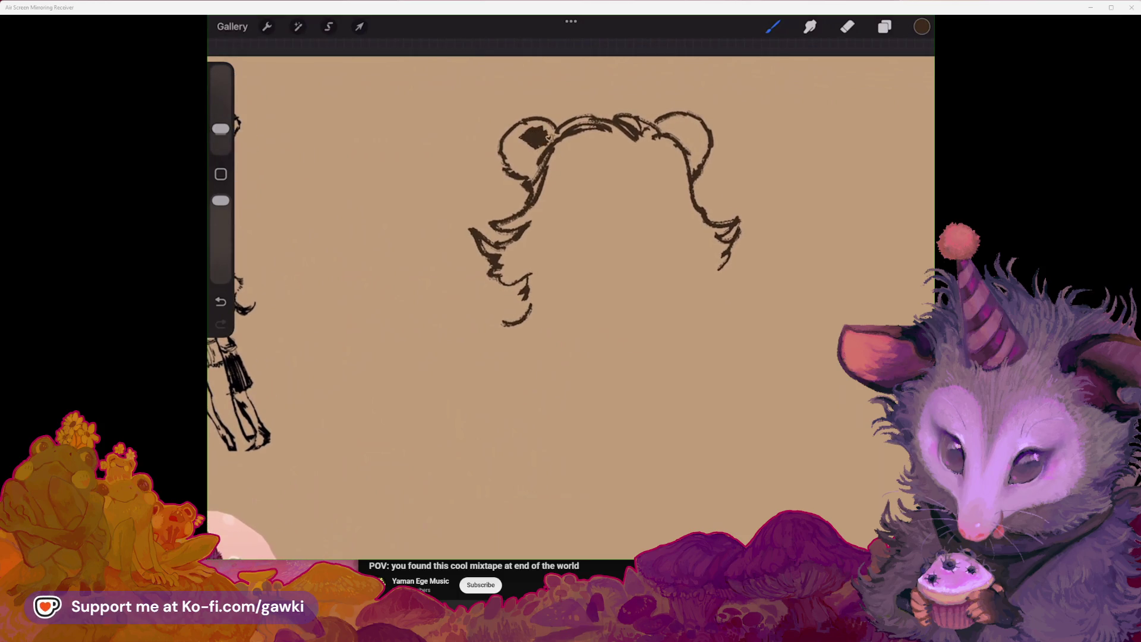
Step: Fill both buns with dark ink shading so they read as bear ears
{"action": "left_click_drag", "start_coordinate": [519, 153], "coordinate": [538, 170]}
{"action": "left_click_drag", "start_coordinate": [661, 126], "coordinate": [683, 133]}
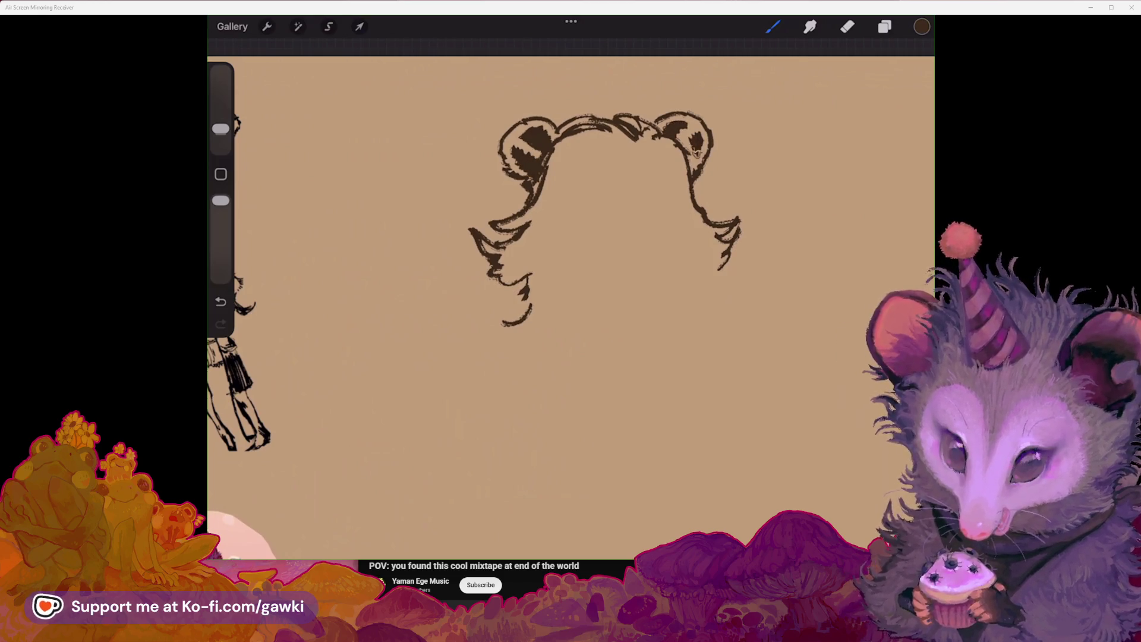
{"action": "scroll", "coordinate": [571, 297], "scroll_direction": "down", "scroll_amount": 2}
{"action": "scroll", "coordinate": [612, 208], "scroll_direction": "up", "scroll_amount": 3}
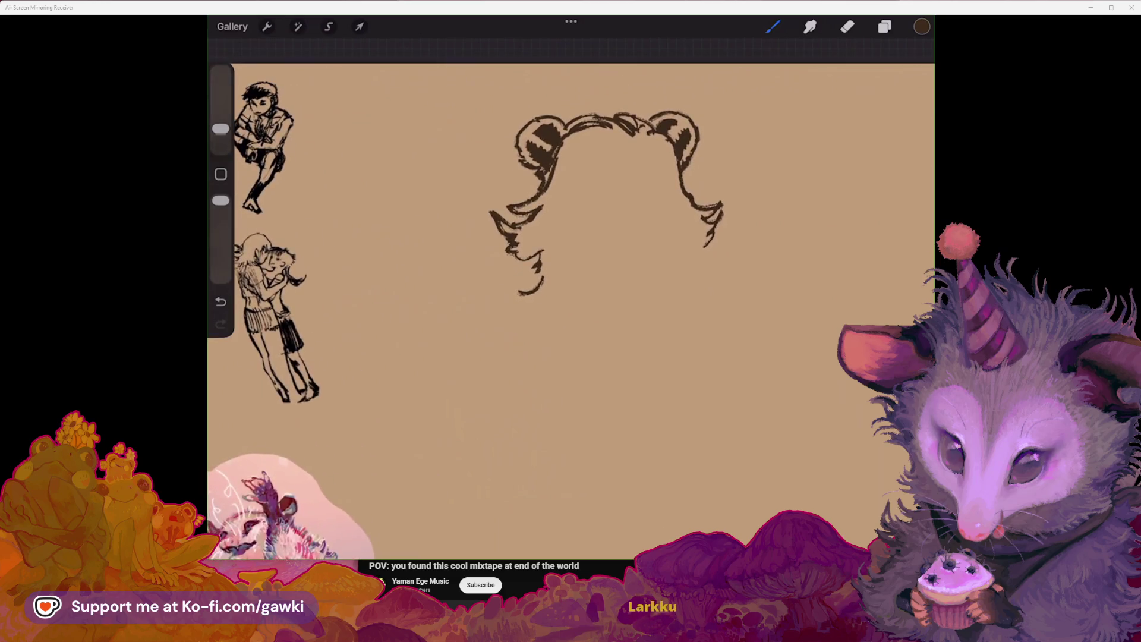
{"action": "scroll", "coordinate": [570, 297], "scroll_direction": "down", "scroll_amount": 2}
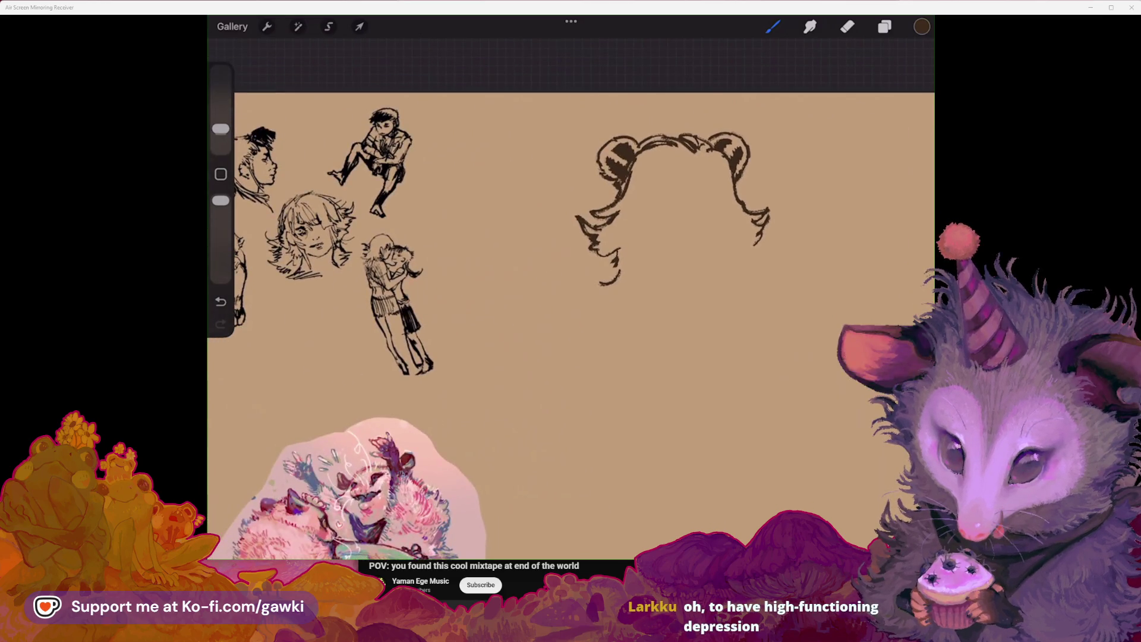
{"action": "scroll", "coordinate": [684, 178], "scroll_direction": "up", "scroll_amount": 1}
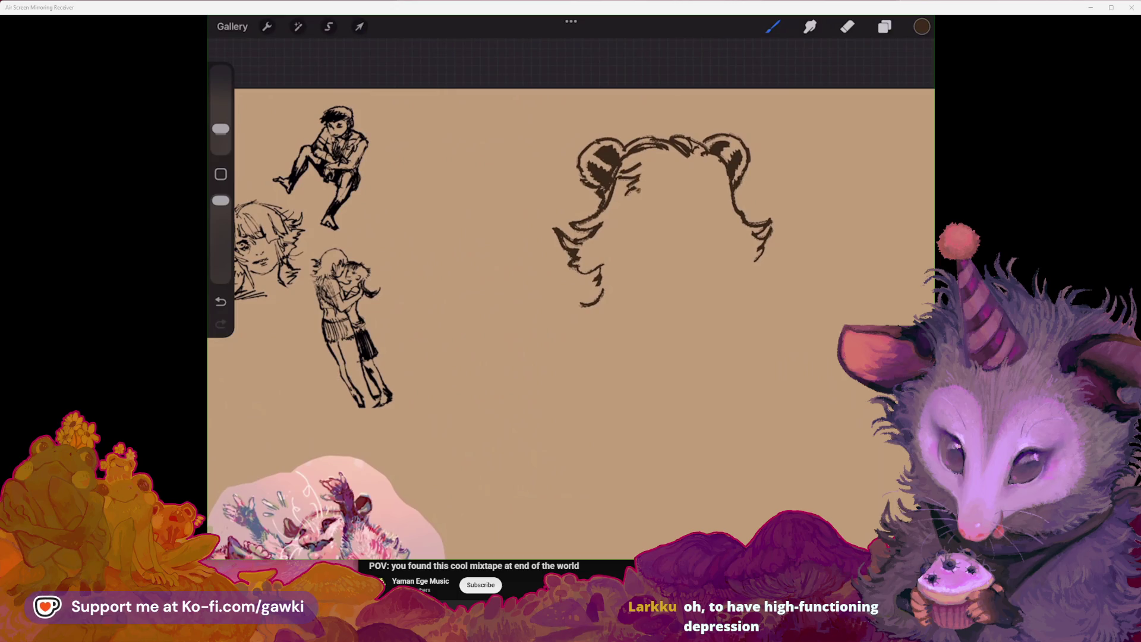
Step: Add strands to the bangs, shrink the brush slightly, and add a short strand below
{"action": "left_click_drag", "start_coordinate": [685, 177], "coordinate": [716, 202]}
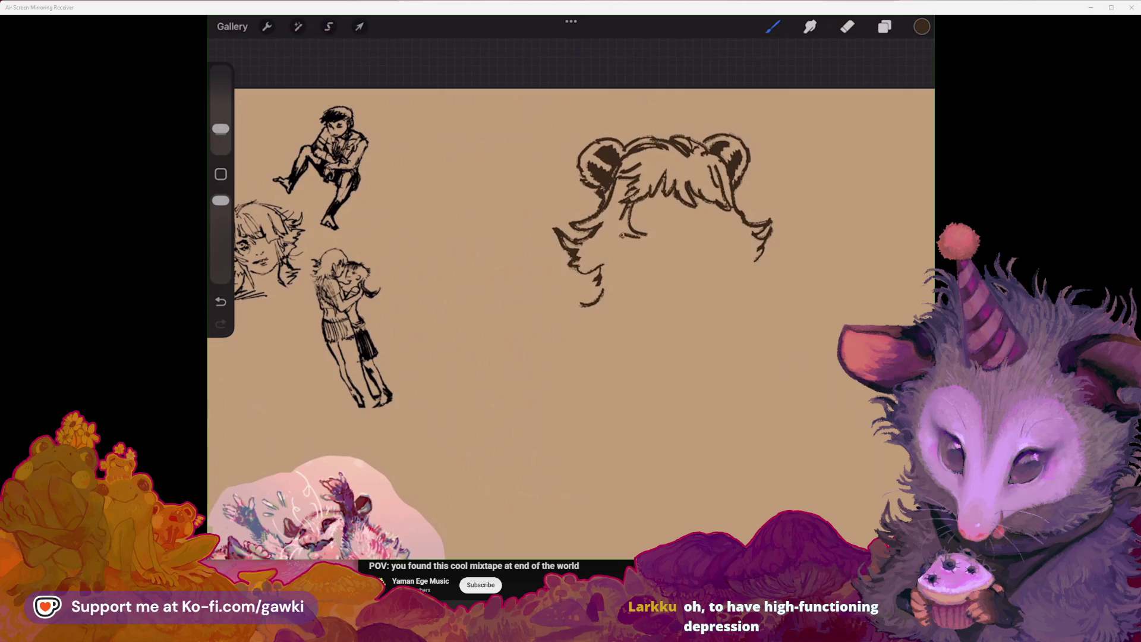
{"action": "left_click_drag", "start_coordinate": [663, 196], "coordinate": [535, 173]}
{"action": "left_click", "coordinate": [221, 129]}
{"action": "left_click_drag", "start_coordinate": [220, 129], "coordinate": [220, 134]}
{"action": "left_click_drag", "start_coordinate": [601, 189], "coordinate": [600, 220]}
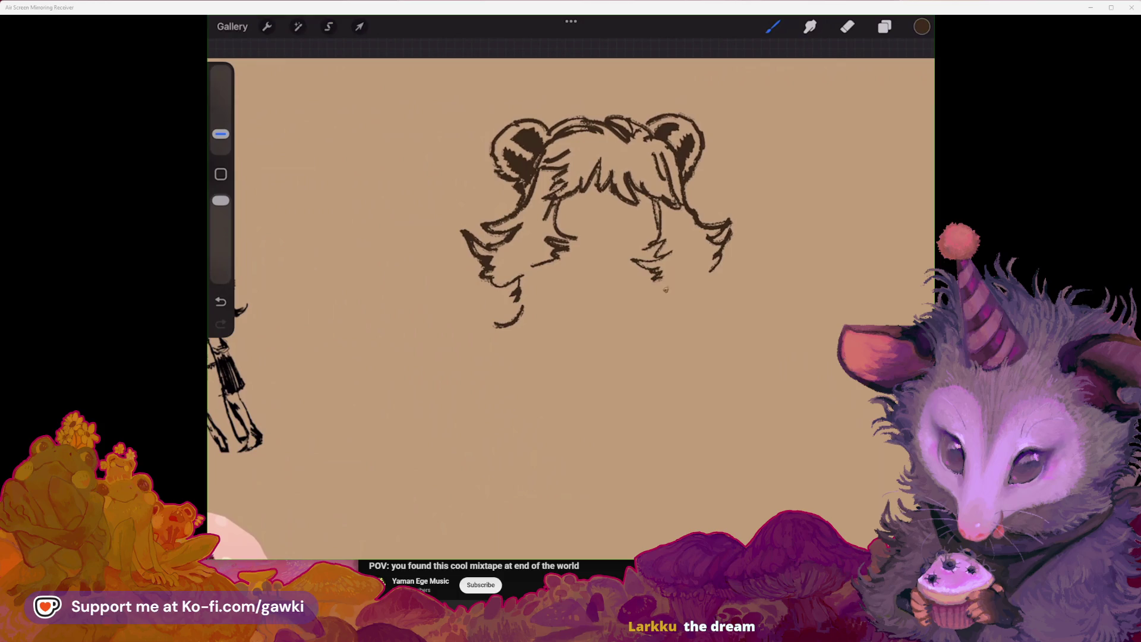
Step: Draw jagged wavy locks at both lower hair ends and redo a short stroke under the hair
{"action": "left_click_drag", "start_coordinate": [713, 276], "coordinate": [698, 325]}
{"action": "left_click_drag", "start_coordinate": [515, 297], "coordinate": [449, 316]}
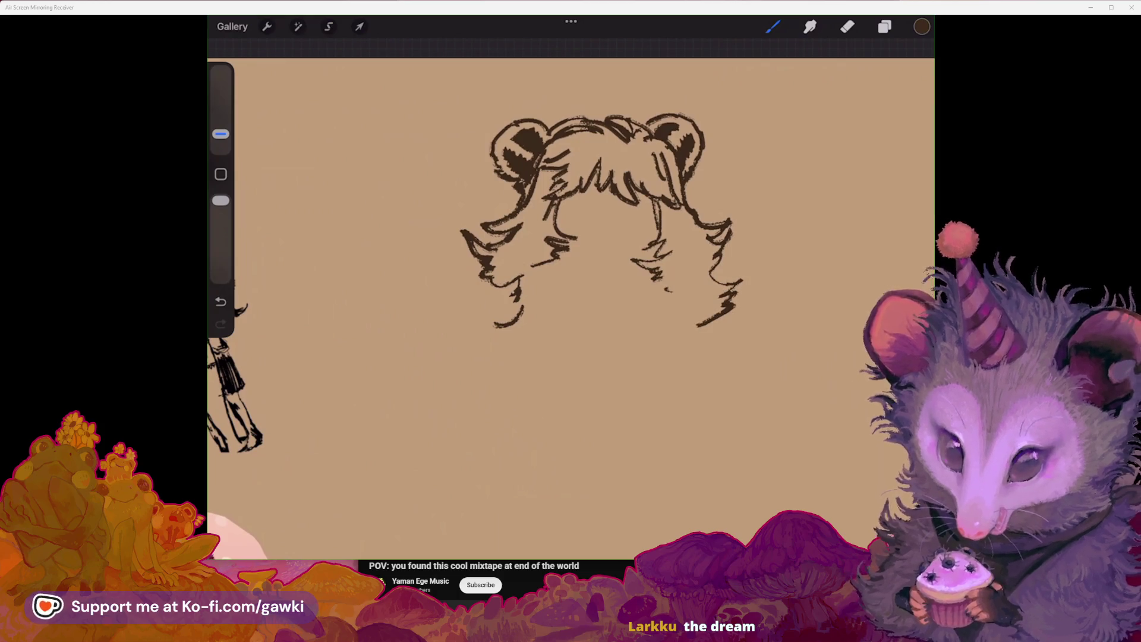
{"action": "scroll", "coordinate": [550, 250], "scroll_direction": "up", "scroll_amount": 2}
{"action": "left_click_drag", "start_coordinate": [454, 387], "coordinate": [410, 406]}
{"action": "left_click_drag", "start_coordinate": [575, 224], "coordinate": [589, 217]}
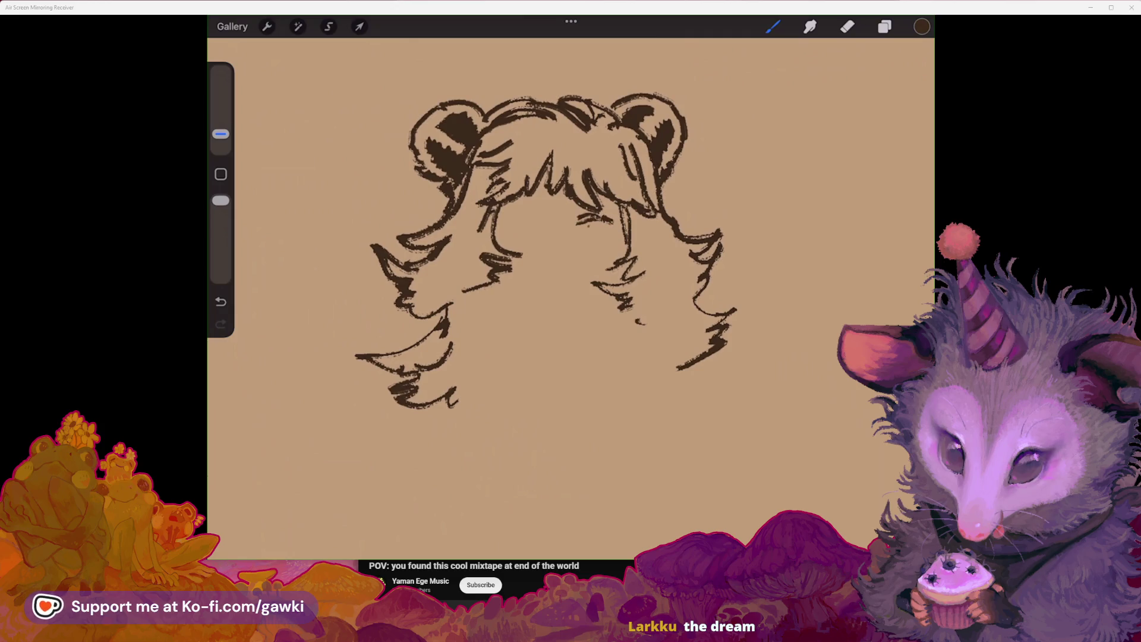
{"action": "key", "text": "ctrl+z"}
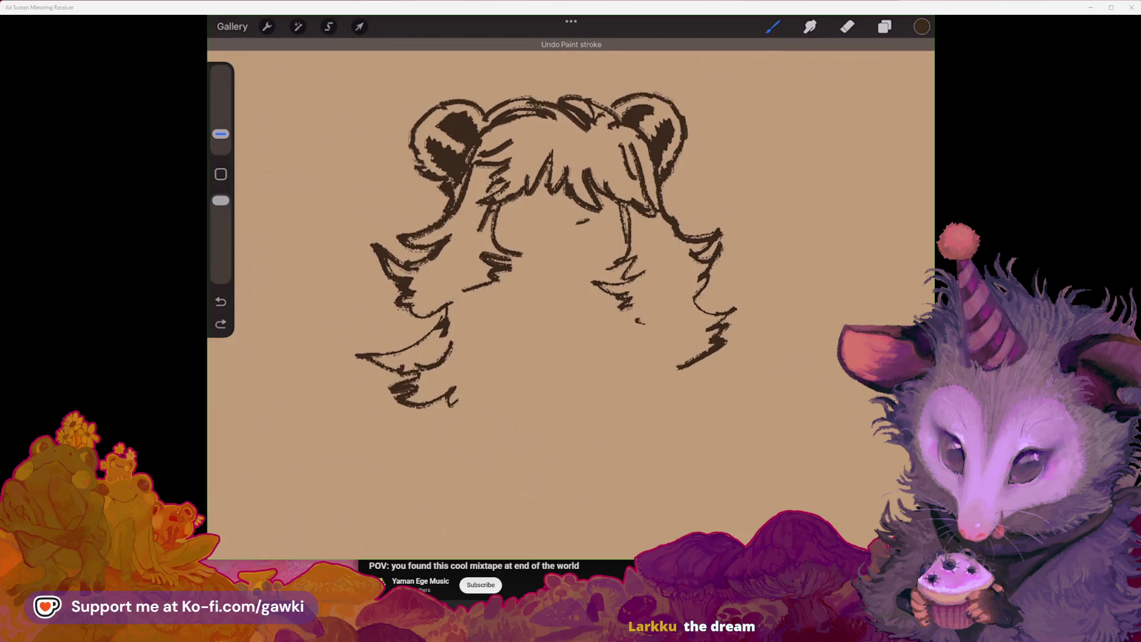
{"action": "mouse_move", "coordinate": [576, 220]}
{"action": "left_mouse_down"}
{"action": "mouse_move", "coordinate": [614, 229]}
{"action": "mouse_move", "coordinate": [610, 218]}
{"action": "left_mouse_up"}
{"action": "scroll", "coordinate": [585, 264], "scroll_direction": "up", "scroll_amount": 3}
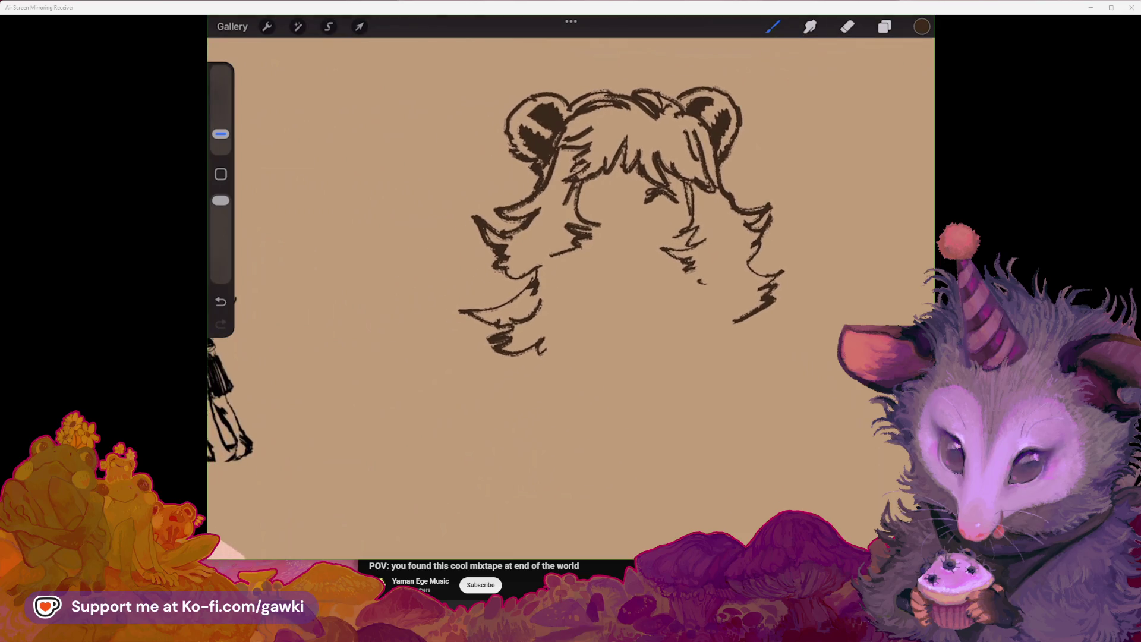
{"action": "scroll", "coordinate": [570, 261], "scroll_direction": "down", "scroll_amount": 2}
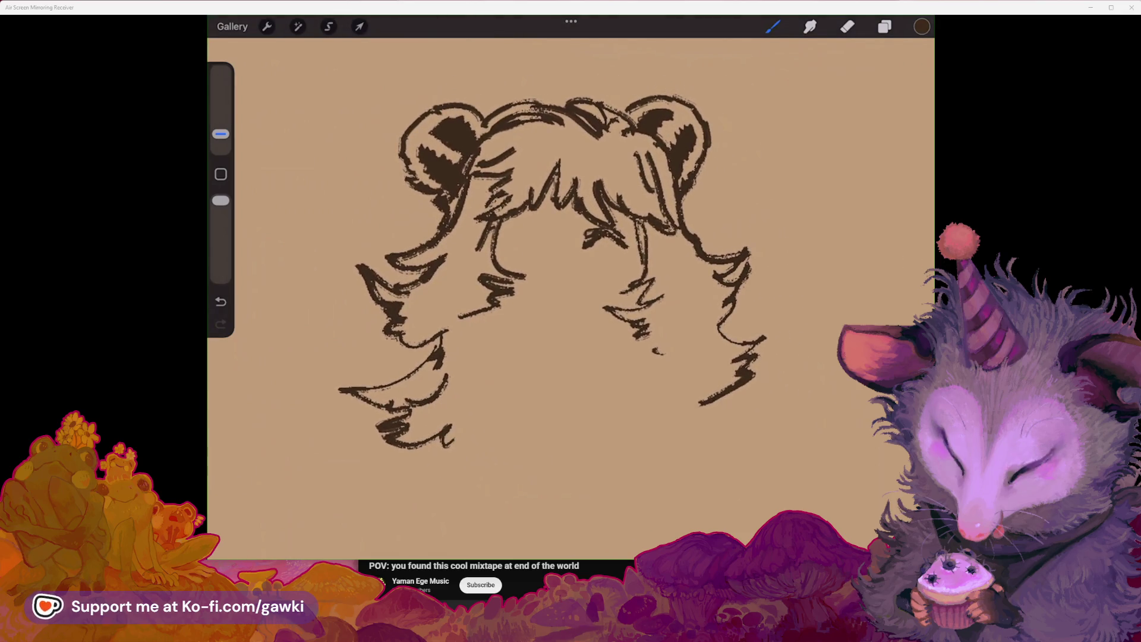
Step: Undo the last stroke and erase the small stray mark under the hair
{"action": "key", "text": "ctrl+z"}
{"action": "left_click_drag", "start_coordinate": [220, 100], "coordinate": [221, 112]}
{"action": "left_click_drag", "start_coordinate": [593, 236], "coordinate": [585, 242]}
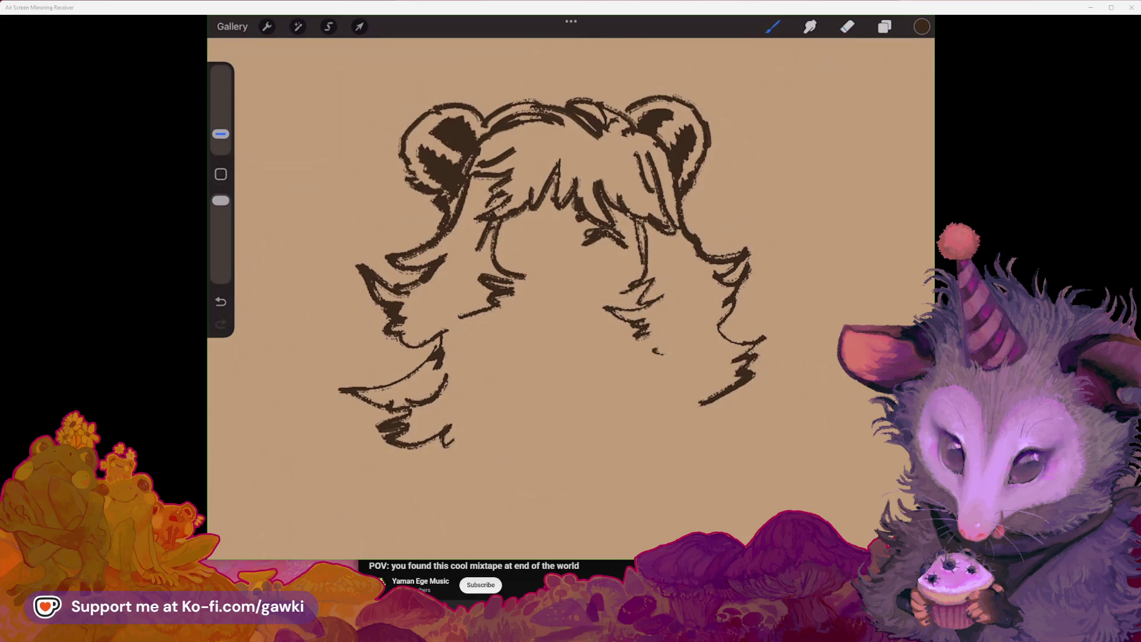
{"action": "scroll", "coordinate": [570, 274], "scroll_direction": "left", "scroll_amount": 3}
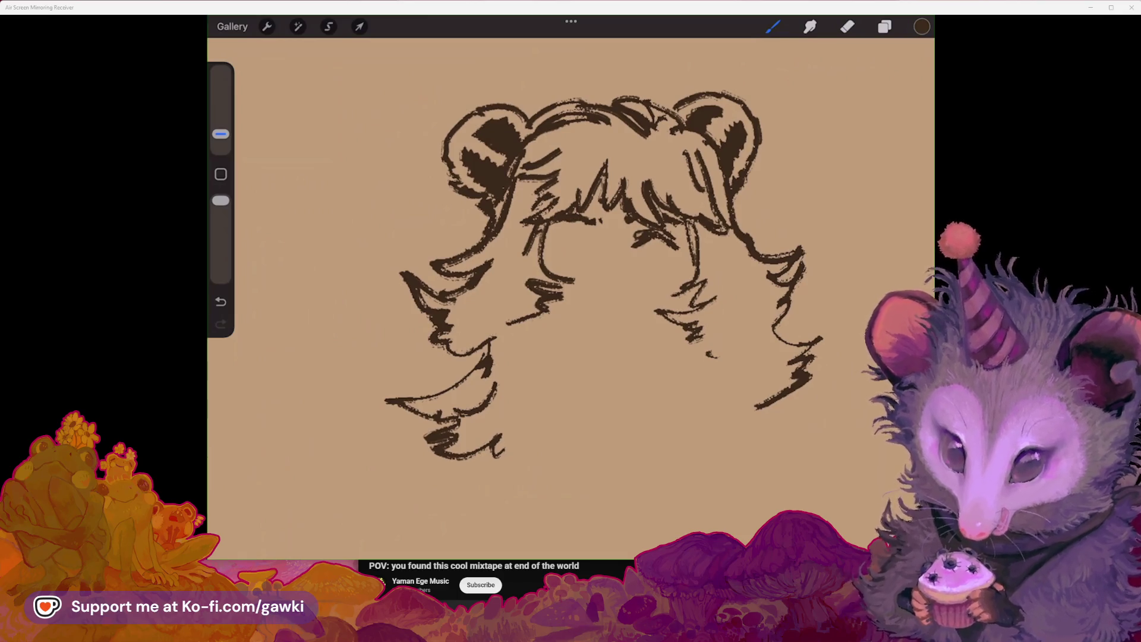
{"action": "scroll", "coordinate": [570, 273], "scroll_direction": "up", "scroll_amount": 3}
Step: Add short strands to the bangs and begin the left eye's outline
{"action": "left_click_drag", "start_coordinate": [597, 254], "coordinate": [611, 262]}
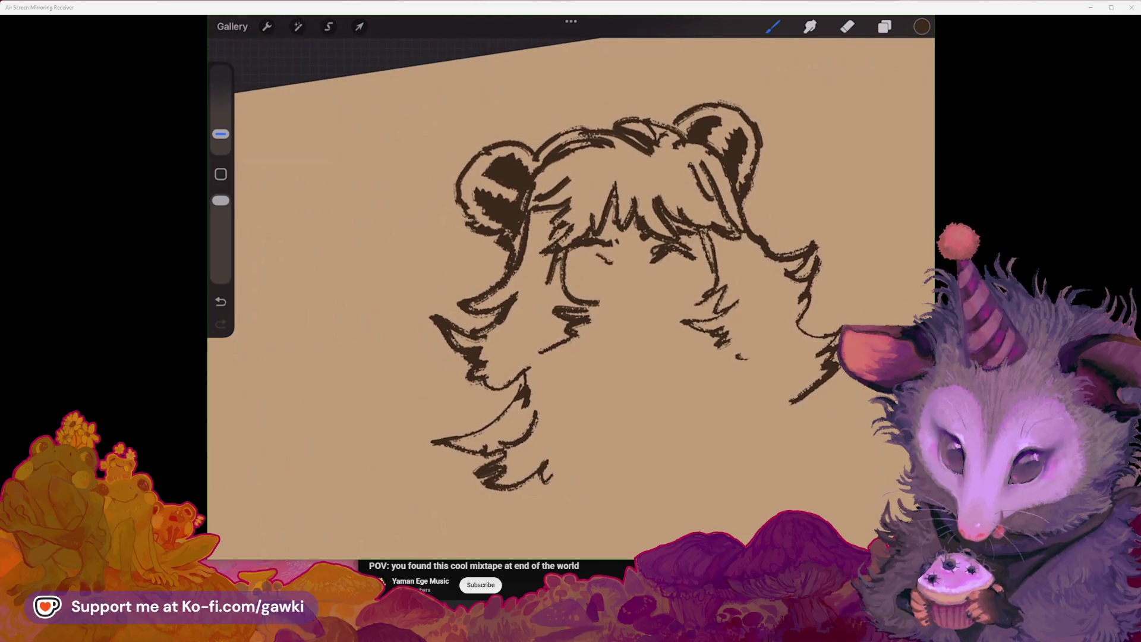
{"action": "left_click_drag", "start_coordinate": [600, 248], "coordinate": [571, 260]}
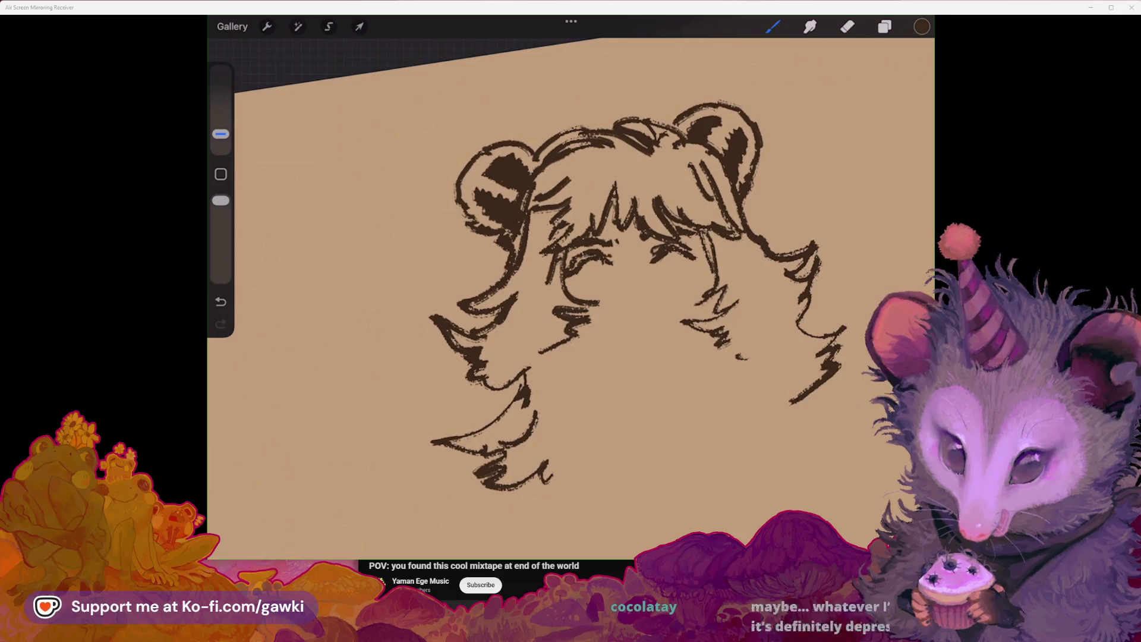
{"action": "left_click_drag", "start_coordinate": [594, 297], "coordinate": [586, 262]}
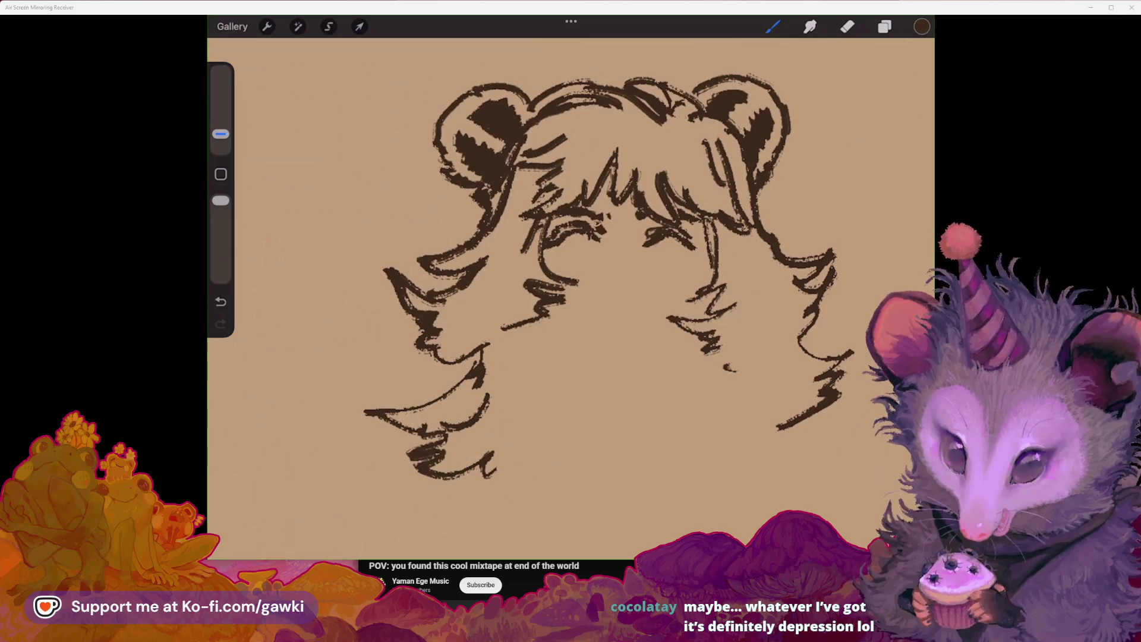
{"action": "scroll", "coordinate": [653, 356], "scroll_direction": "up", "scroll_amount": 3}
{"action": "left_click_drag", "start_coordinate": [553, 191], "coordinate": [569, 229]}
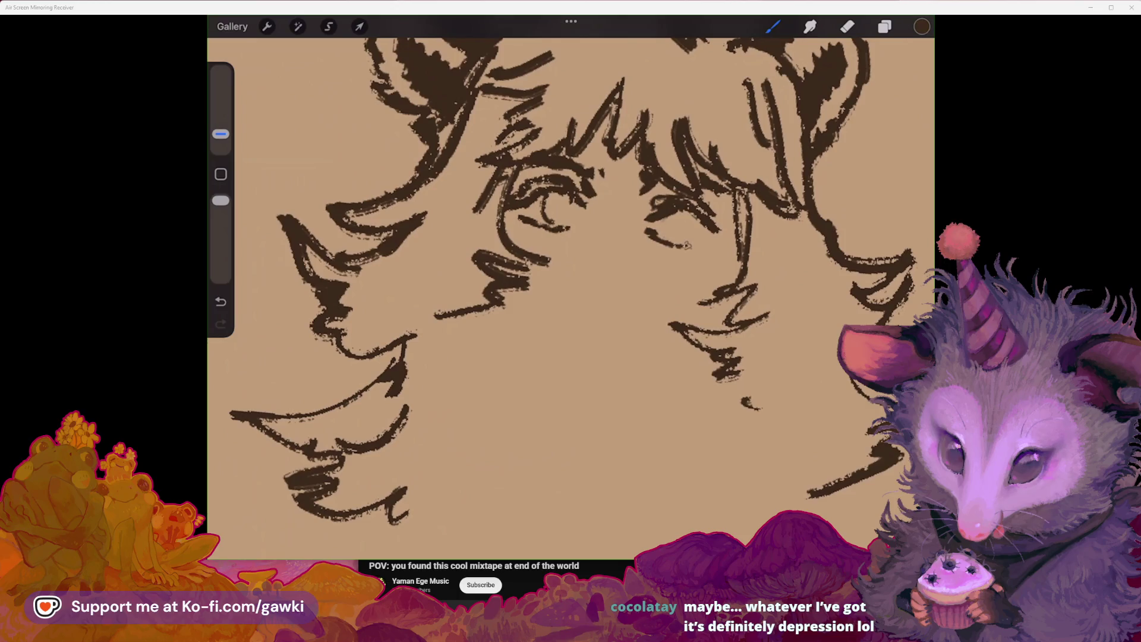
Step: Darken both eye outlines, add a pupil to the right eye, and ink the eye corners
{"action": "left_click_drag", "start_coordinate": [680, 251], "coordinate": [698, 249]}
{"action": "left_click_drag", "start_coordinate": [549, 196], "coordinate": [567, 209]}
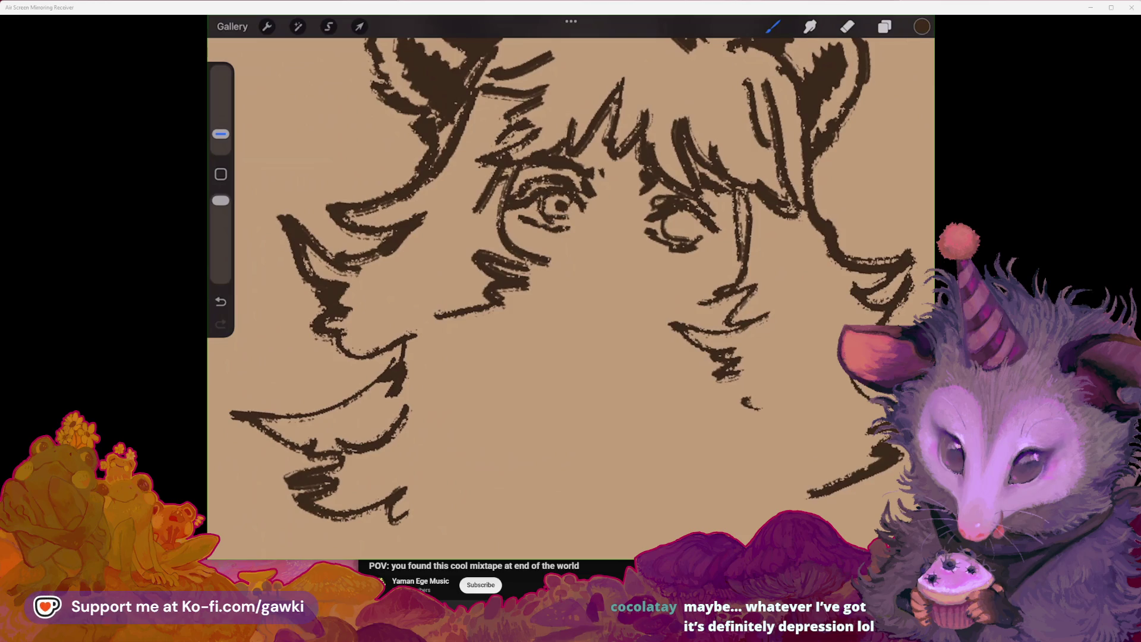
{"action": "scroll", "coordinate": [594, 268], "scroll_direction": "down", "scroll_amount": 1}
{"action": "left_click_drag", "start_coordinate": [665, 234], "coordinate": [649, 239]}
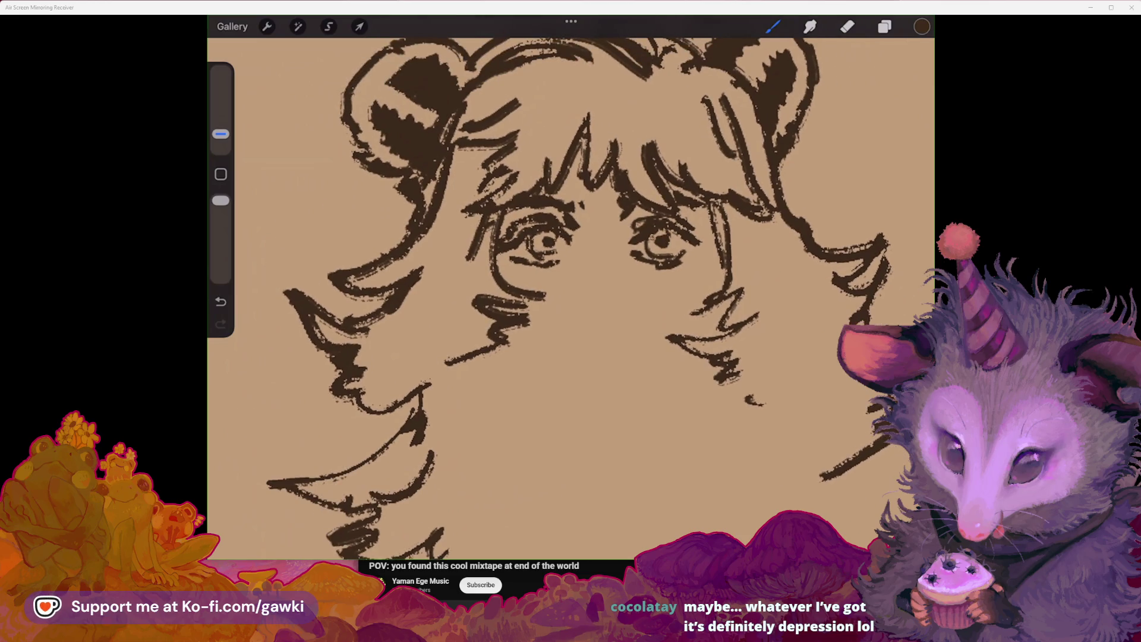
{"action": "scroll", "coordinate": [570, 297], "scroll_direction": "down", "scroll_amount": 1}
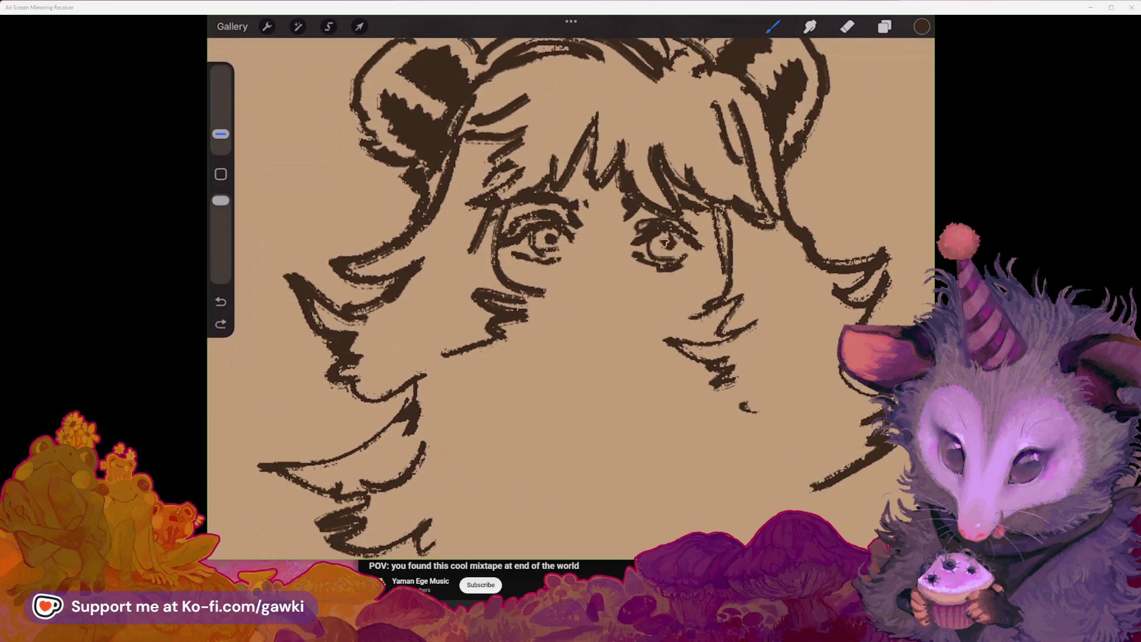
{"action": "left_click_drag", "start_coordinate": [668, 260], "coordinate": [685, 251]}
{"action": "left_click_drag", "start_coordinate": [575, 219], "coordinate": [590, 239]}
{"action": "scroll", "coordinate": [570, 297], "scroll_direction": "down", "scroll_amount": 5}
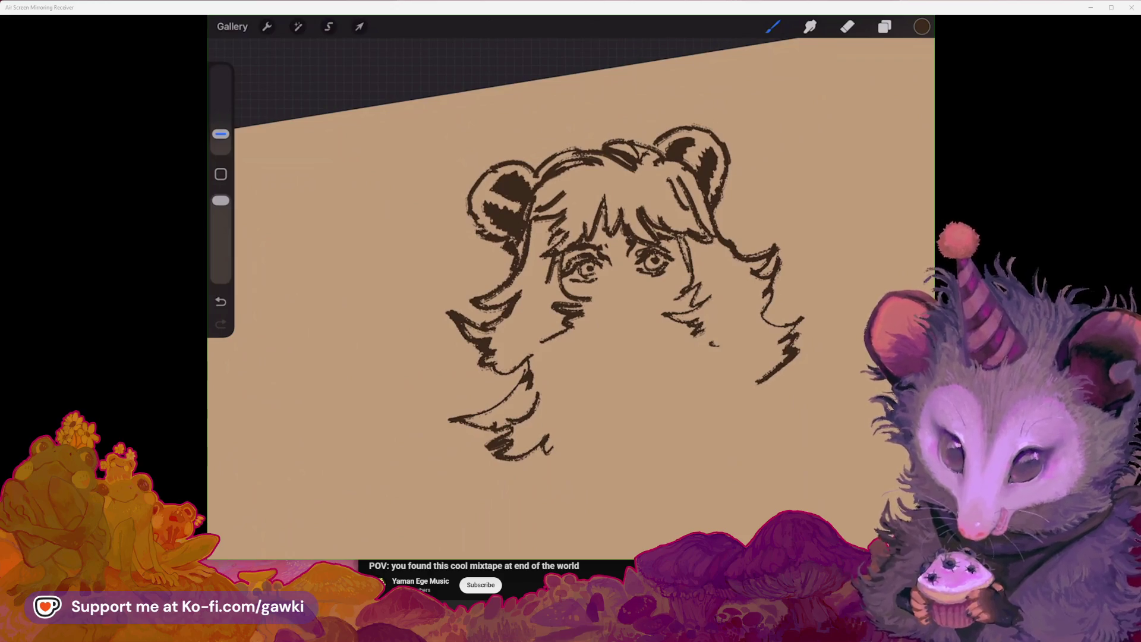
Step: Rotate the canvas back to level and ink a short mark under the left eye
{"action": "left_click_drag", "start_coordinate": [594, 297], "coordinate": [612, 243]}
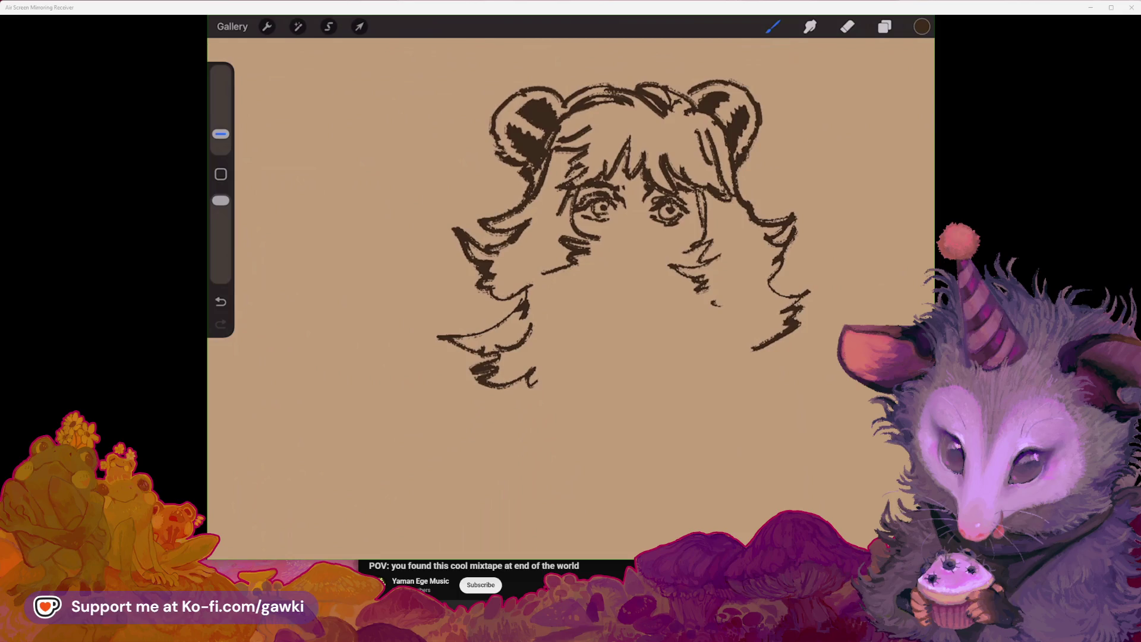
{"action": "scroll", "coordinate": [646, 126], "scroll_direction": "up", "scroll_amount": 5}
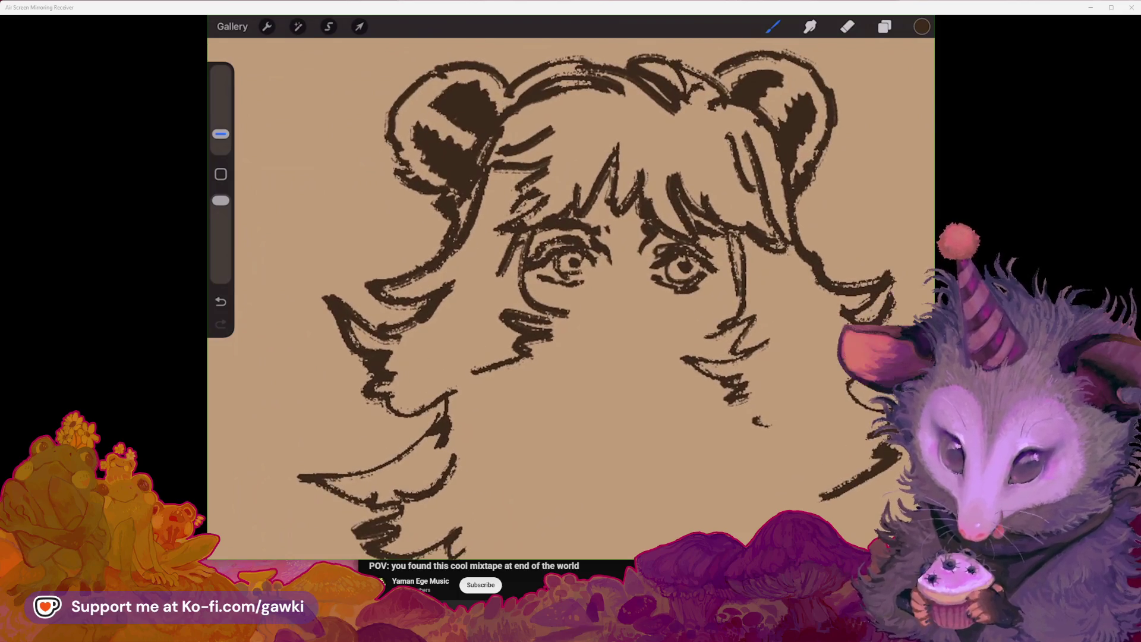
{"action": "left_click_drag", "start_coordinate": [552, 290], "coordinate": [577, 284]}
Step: Draw the curve of the left cheek
{"action": "scroll", "coordinate": [543, 309], "scroll_direction": "down", "scroll_amount": 3}
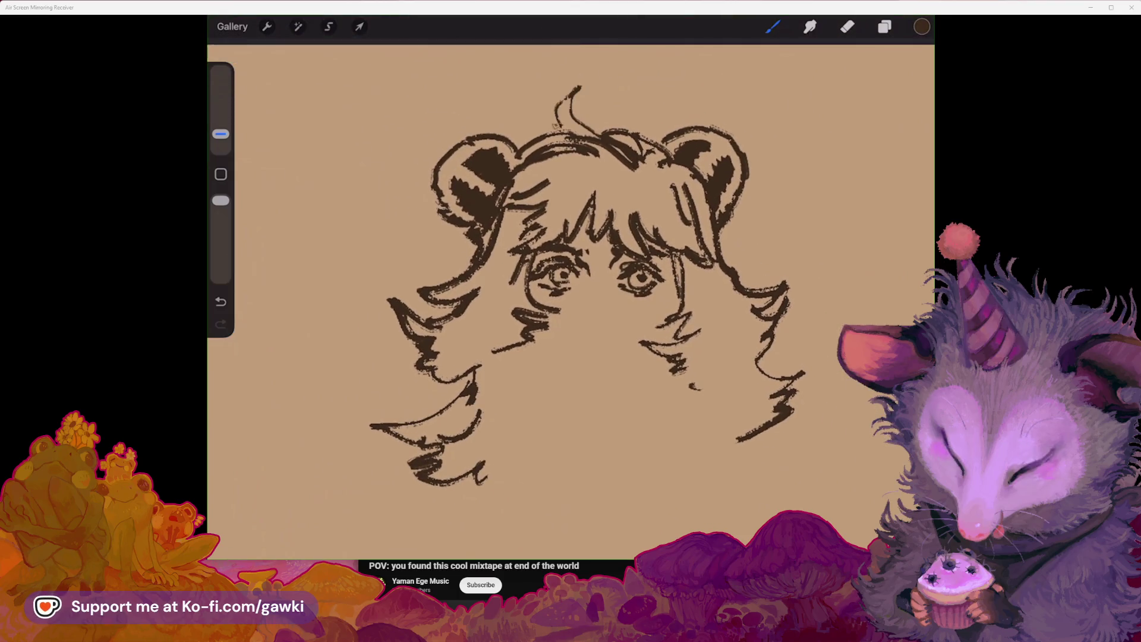
{"action": "scroll", "coordinate": [589, 285], "scroll_direction": "down", "scroll_amount": 2}
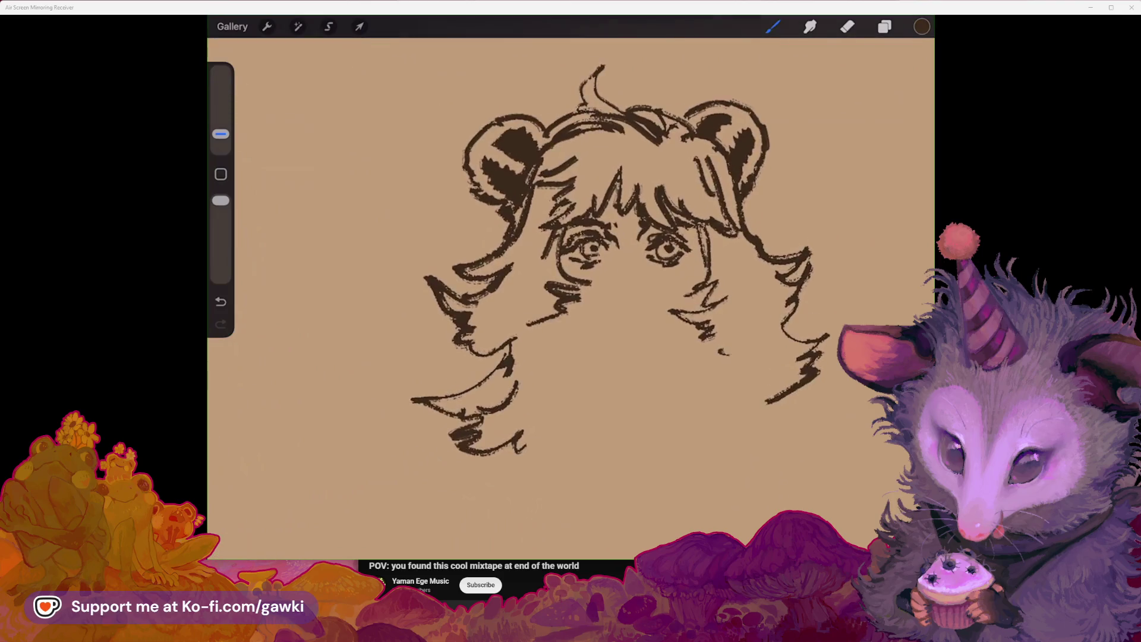
{"action": "left_click_drag", "start_coordinate": [529, 263], "coordinate": [538, 429]}
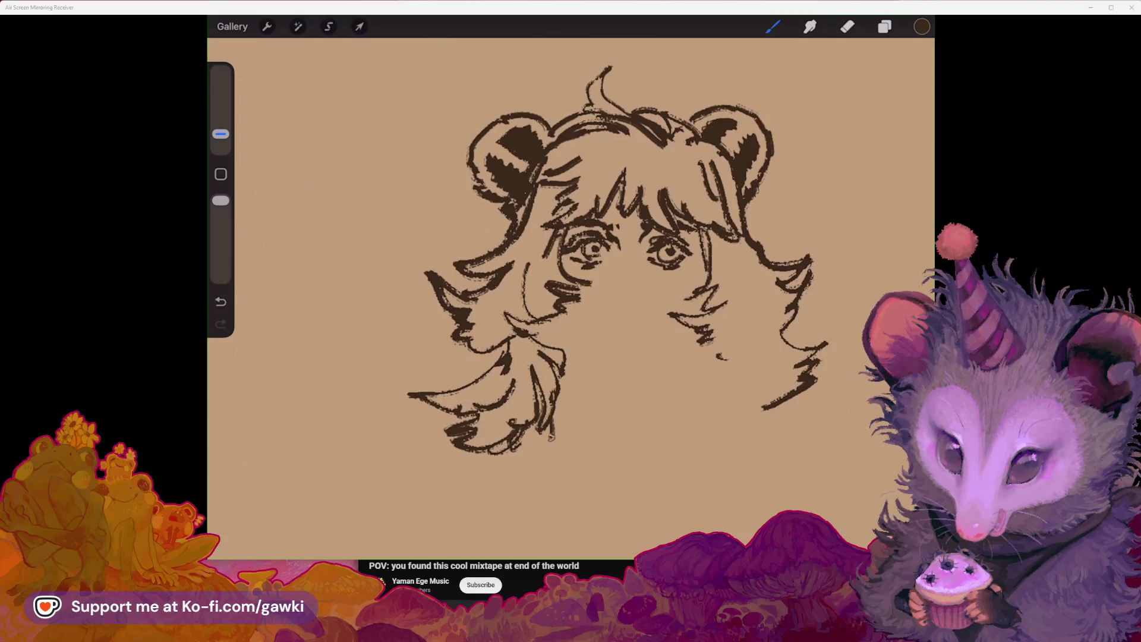
{"action": "scroll", "coordinate": [594, 268], "scroll_direction": "down", "scroll_amount": 2}
{"action": "scroll", "coordinate": [564, 297], "scroll_direction": "up", "scroll_amount": 2}
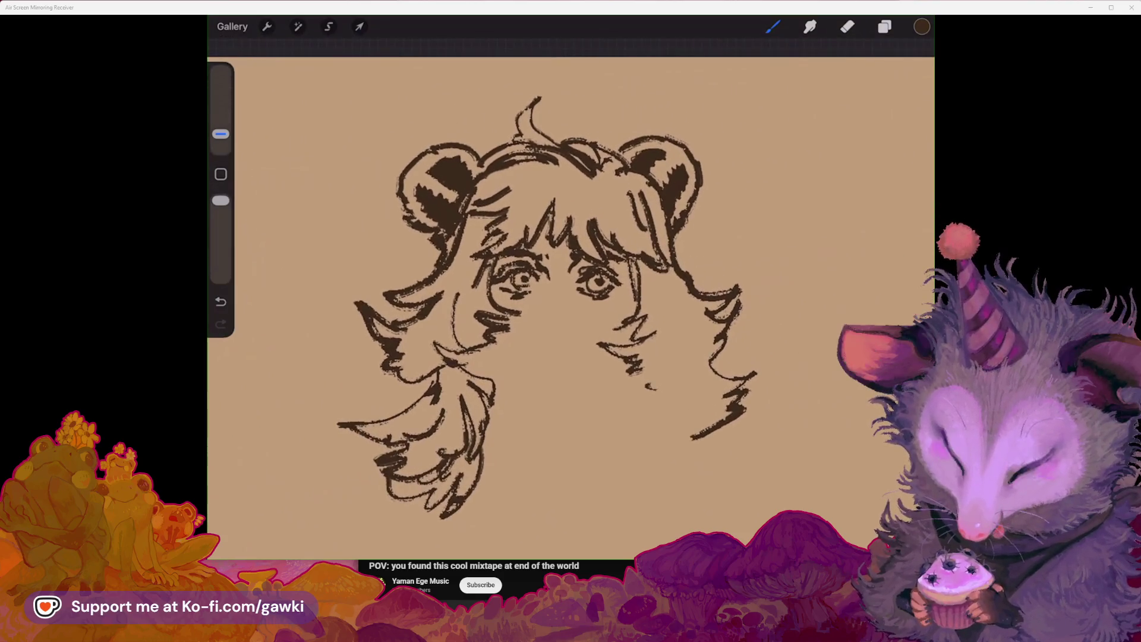
Step: Draw the jawline on the right side of the face
{"action": "mouse_move", "coordinate": [673, 315]}
{"action": "left_mouse_down"}
{"action": "mouse_move", "coordinate": [649, 387]}
{"action": "mouse_move", "coordinate": [659, 413]}
{"action": "left_mouse_up"}
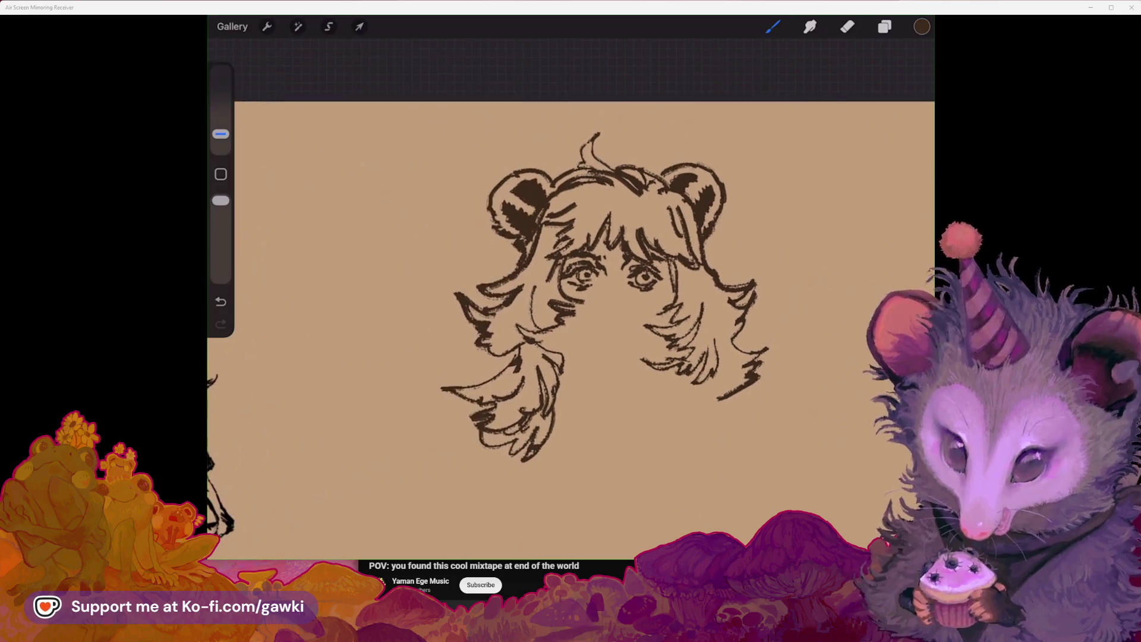
{"action": "scroll", "coordinate": [570, 297], "scroll_direction": "down", "scroll_amount": 1}
{"action": "scroll", "coordinate": [594, 297], "scroll_direction": "up", "scroll_amount": 1}
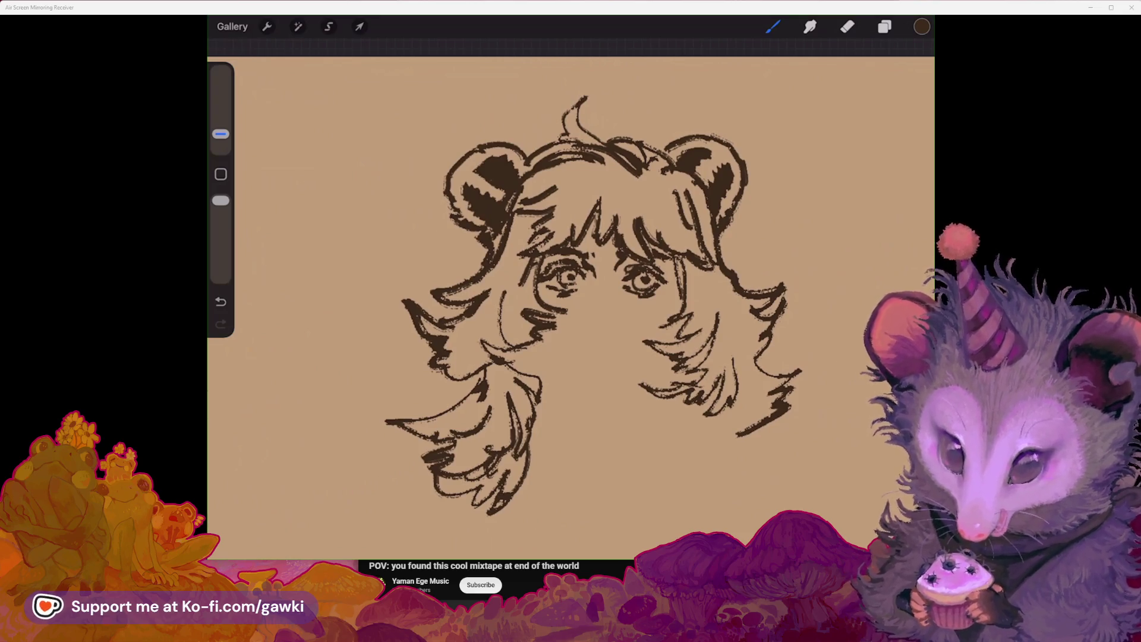
Step: Tilt the canvas and add a curved hair strand beside the right ear bun
{"action": "scroll", "coordinate": [636, 315], "scroll_direction": "up", "scroll_amount": 1}
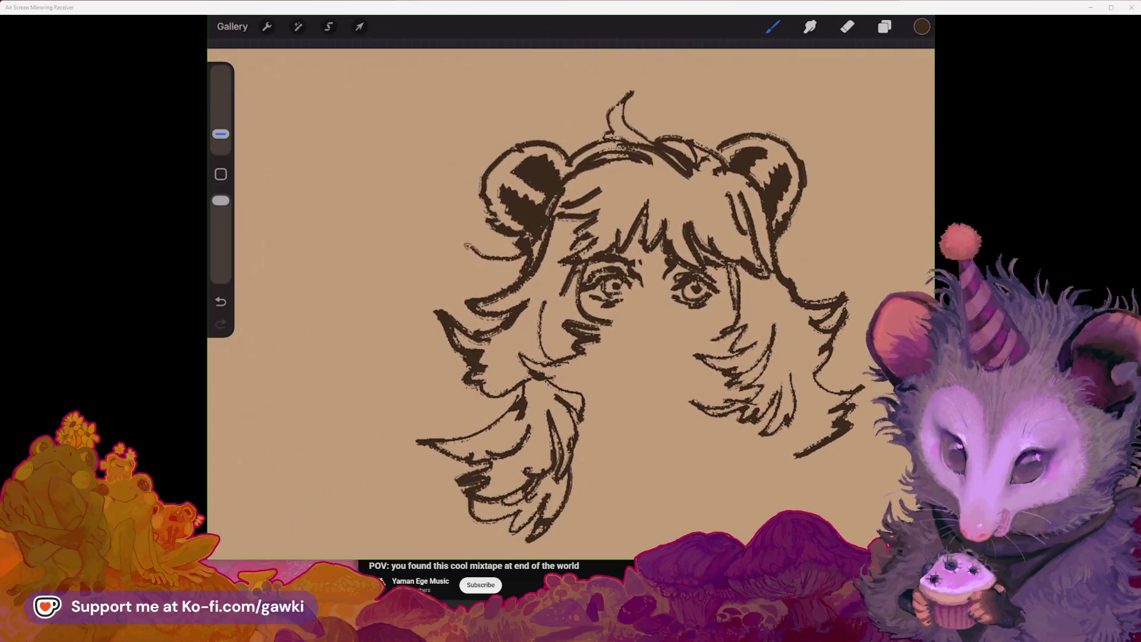
{"action": "mouse_move", "coordinate": [612, 288]}
{"action": "left_mouse_down"}
{"action": "mouse_move", "coordinate": [573, 321]}
{"action": "mouse_move", "coordinate": [605, 291]}
{"action": "left_mouse_up"}
{"action": "left_click_drag", "start_coordinate": [719, 255], "coordinate": [758, 223]}
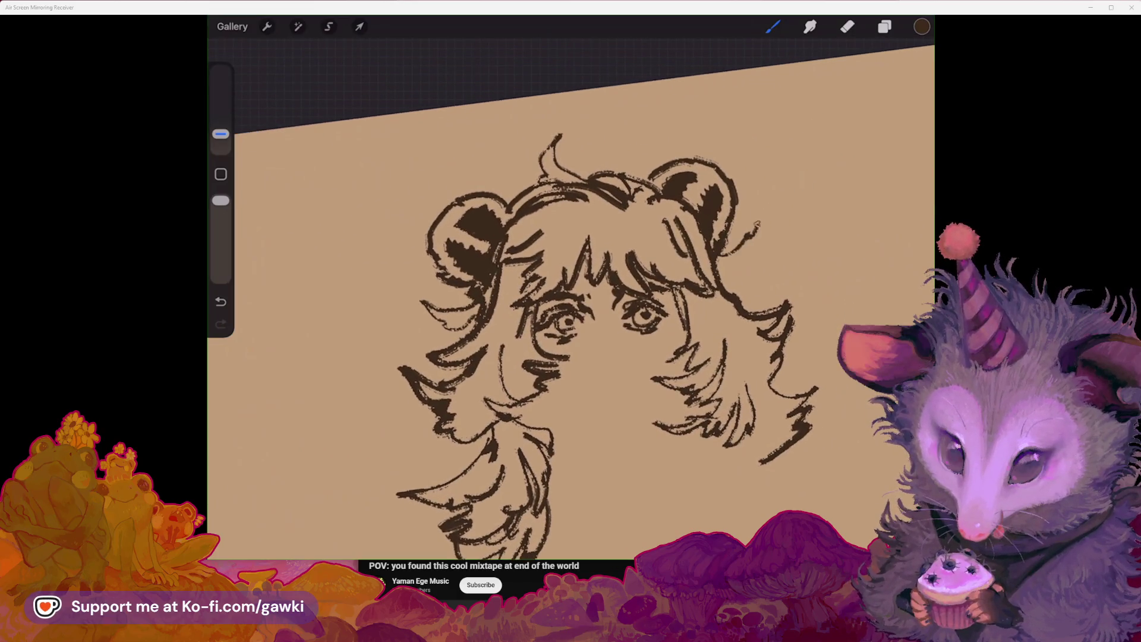
{"action": "scroll", "coordinate": [606, 344], "scroll_direction": "down", "scroll_amount": 3}
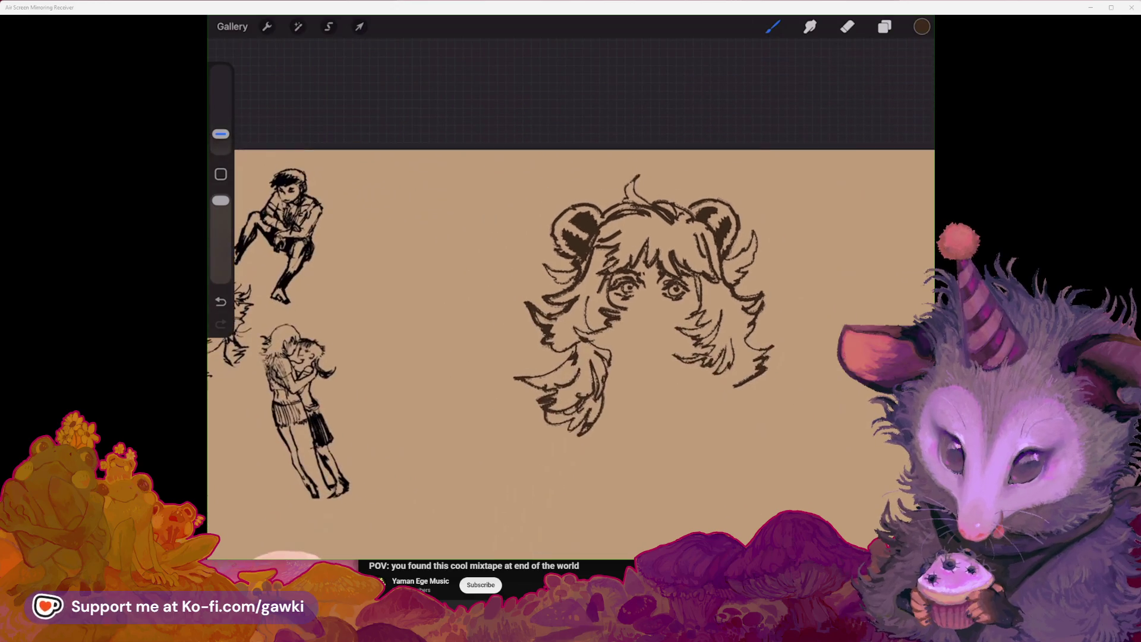
{"action": "scroll", "coordinate": [684, 361], "scroll_direction": "up", "scroll_amount": 3}
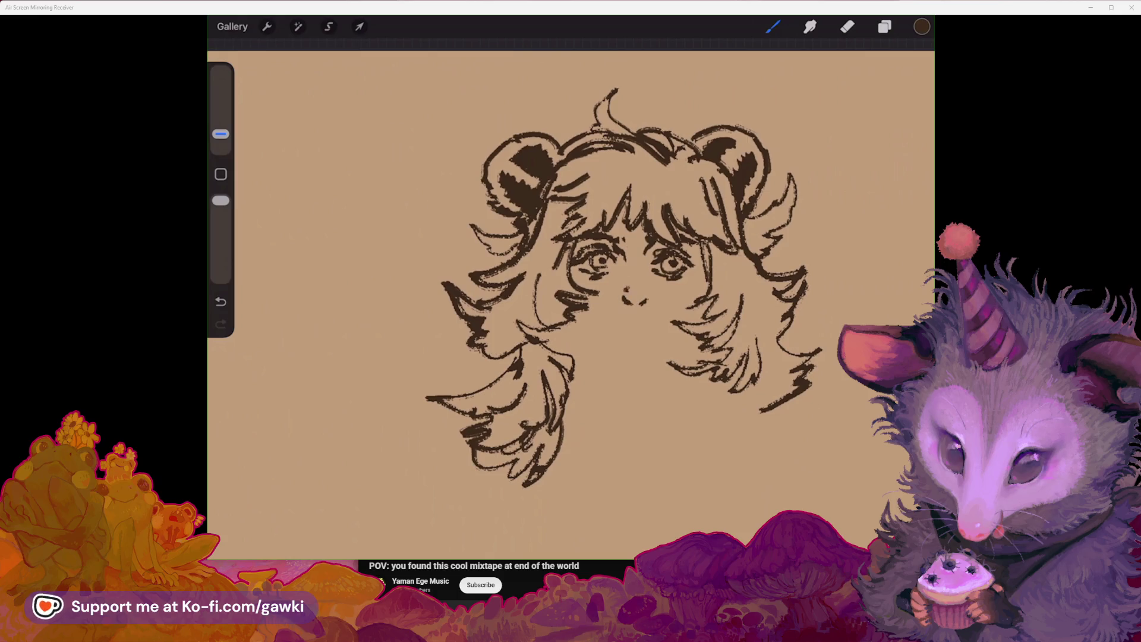
Step: Ink a small round nose below the eyes, check it zoomed, and start the mouth line
{"action": "left_click_drag", "start_coordinate": [631, 284], "coordinate": [645, 292]}
{"action": "scroll", "coordinate": [635, 285], "scroll_direction": "up", "scroll_amount": 2}
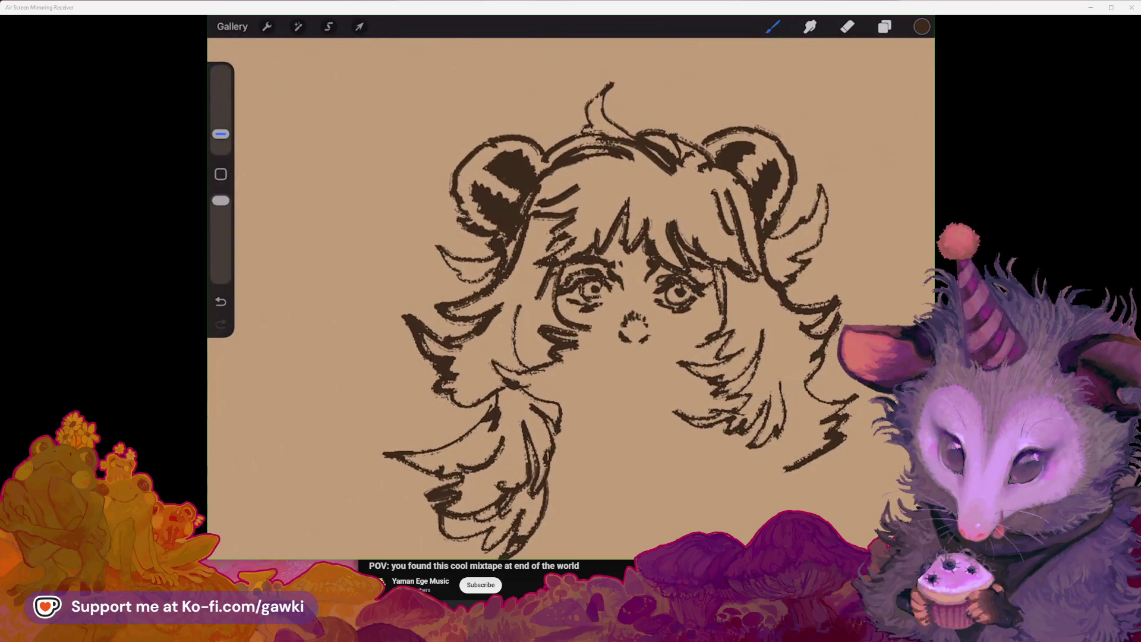
{"action": "scroll", "coordinate": [609, 295], "scroll_direction": "up", "scroll_amount": 3}
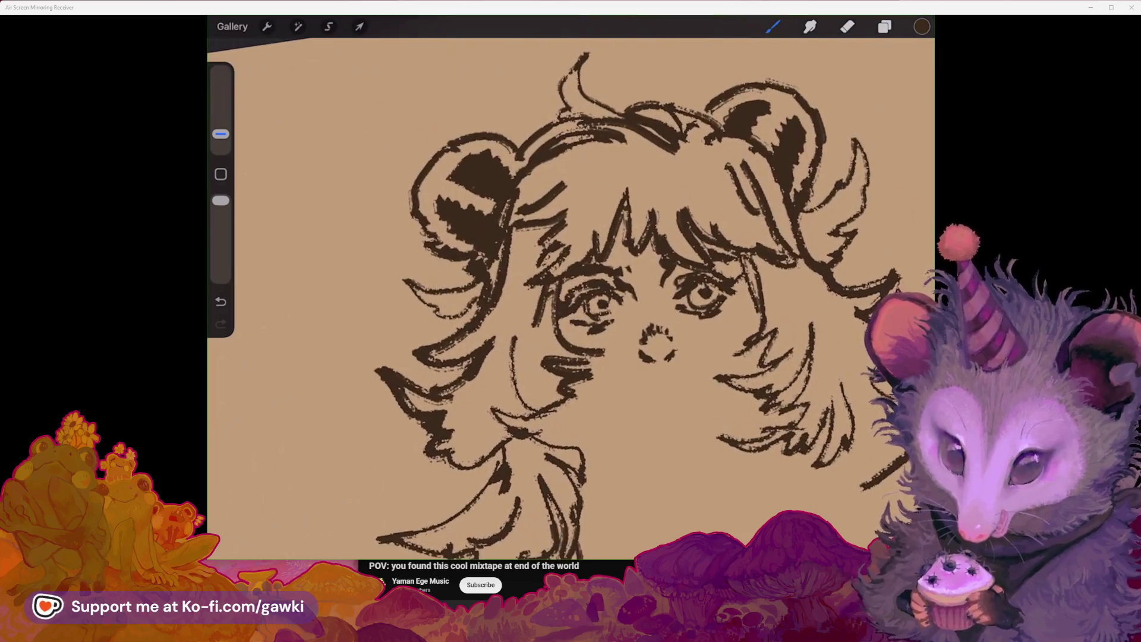
{"action": "scroll", "coordinate": [610, 294], "scroll_direction": "up", "scroll_amount": 2}
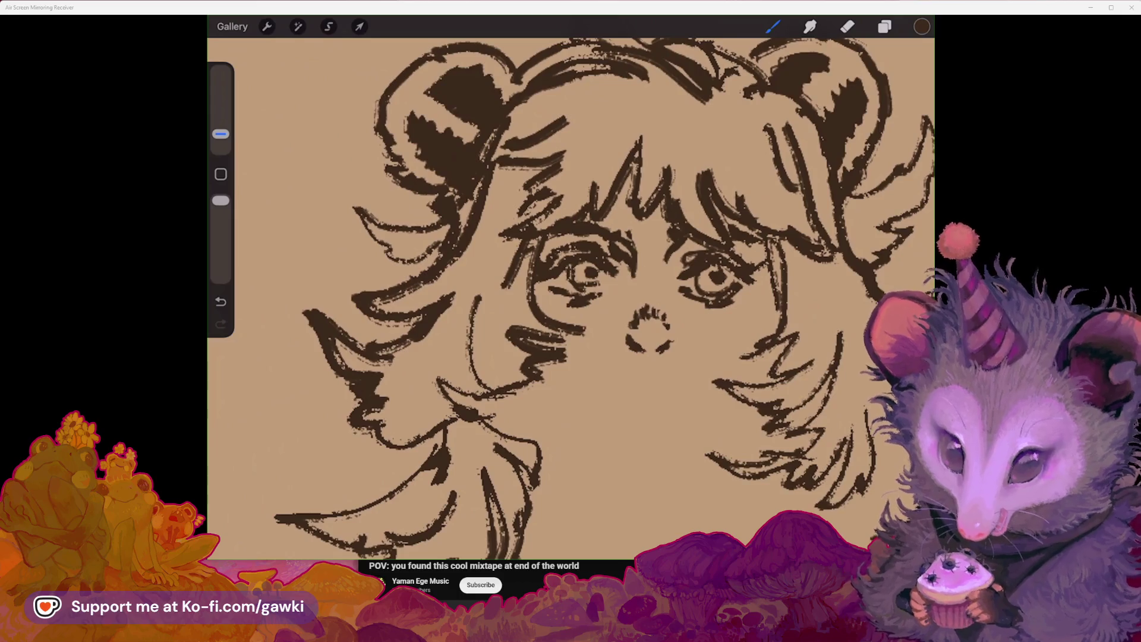
{"action": "scroll", "coordinate": [609, 294], "scroll_direction": "down", "scroll_amount": 3}
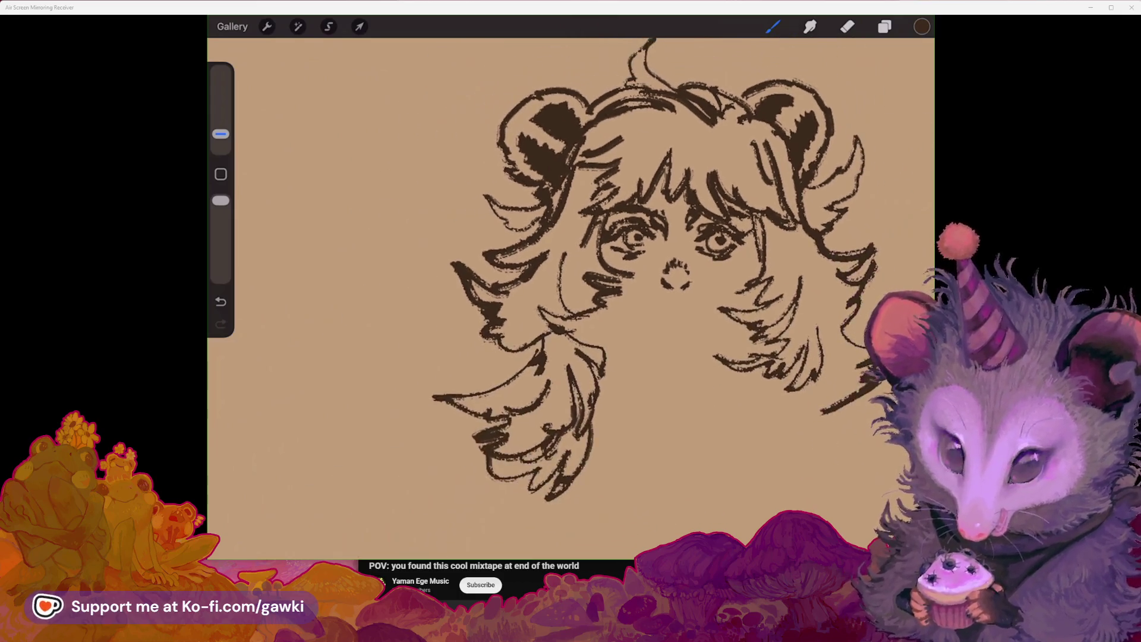
{"action": "scroll", "coordinate": [609, 294], "scroll_direction": "up", "scroll_amount": 2}
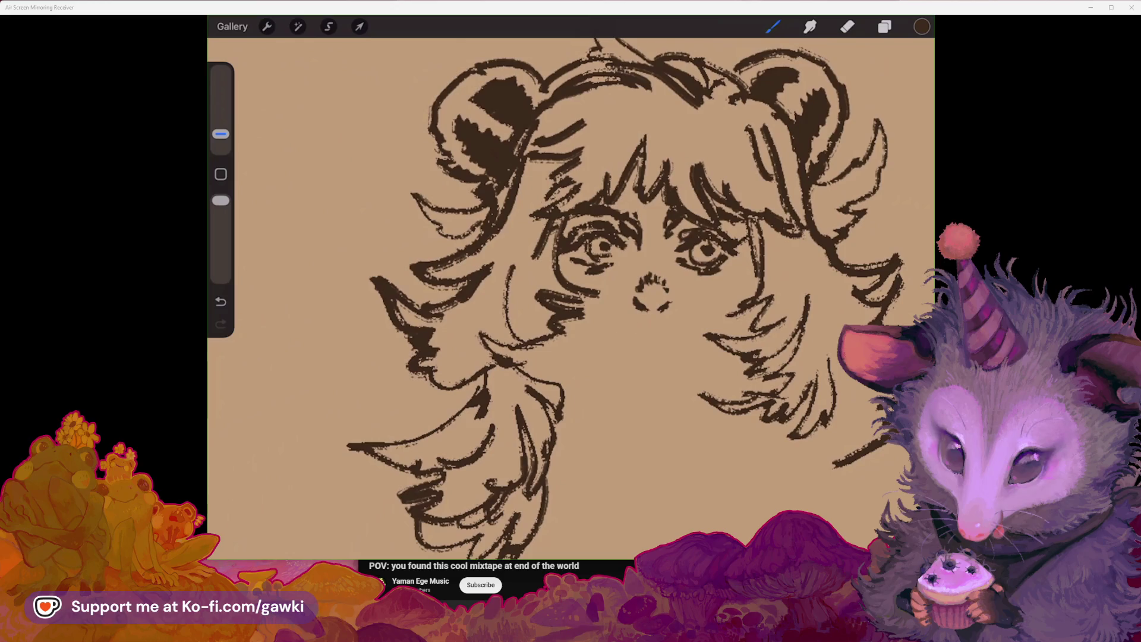
{"action": "scroll", "coordinate": [630, 285], "scroll_direction": "down", "scroll_amount": 3}
{"action": "scroll", "coordinate": [630, 286], "scroll_direction": "up", "scroll_amount": 1}
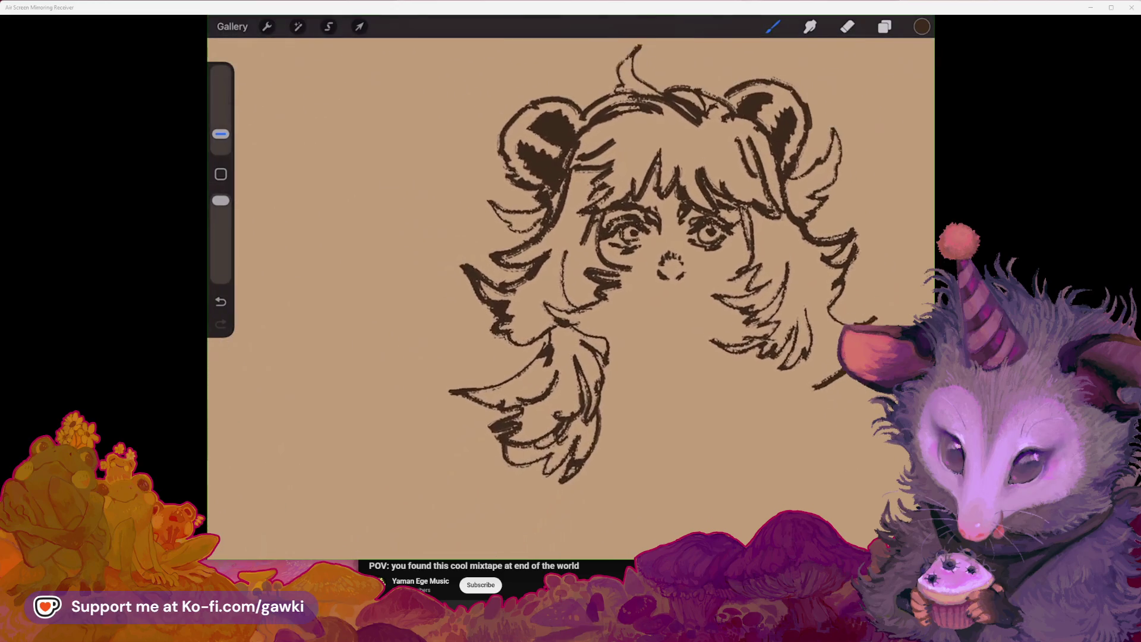
{"action": "left_click_drag", "start_coordinate": [662, 308], "coordinate": [675, 307]}
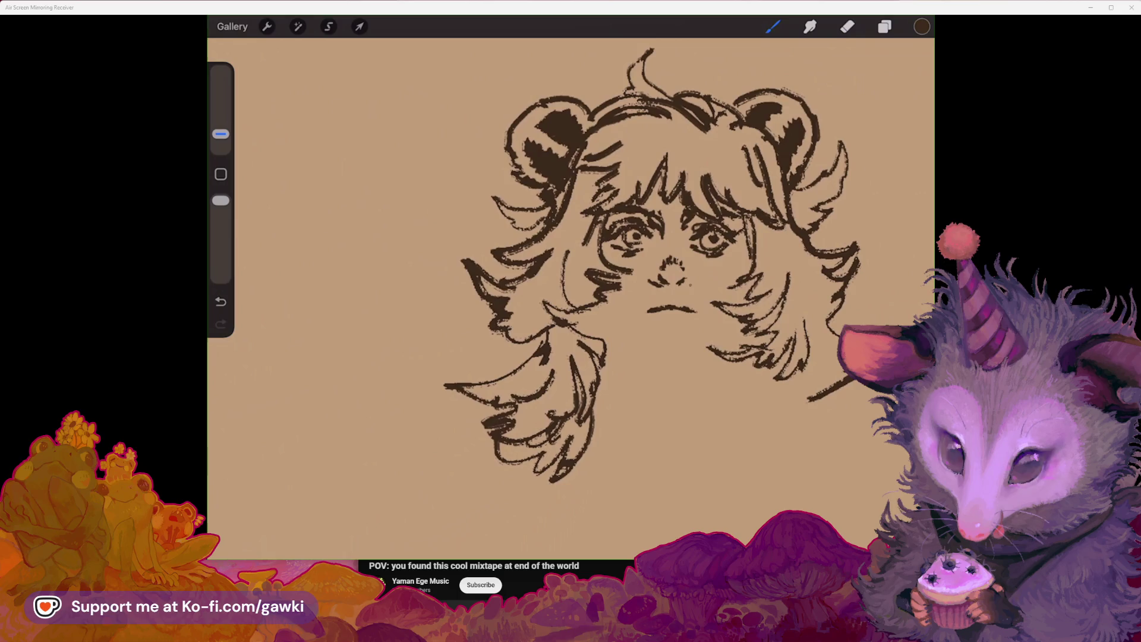
Step: Undo the stray mark below the mouth and zoom out to review the finished face
{"action": "scroll", "coordinate": [621, 280], "scroll_direction": "up", "scroll_amount": 2}
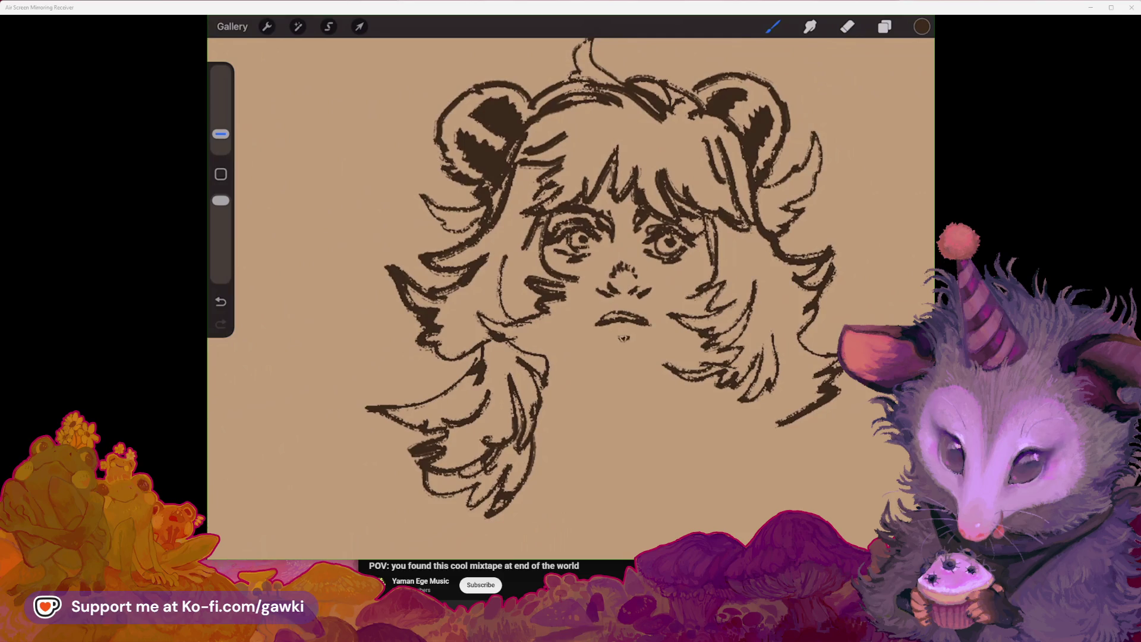
{"action": "key", "text": "ctrl+z"}
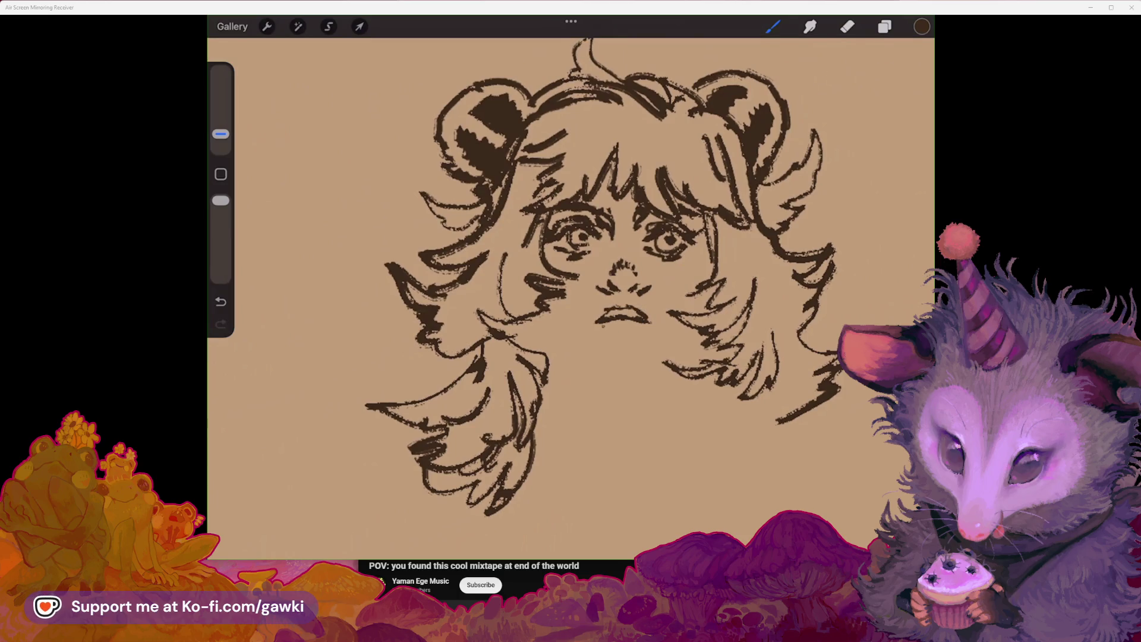
{"action": "scroll", "coordinate": [571, 285], "scroll_direction": "down", "scroll_amount": 3}
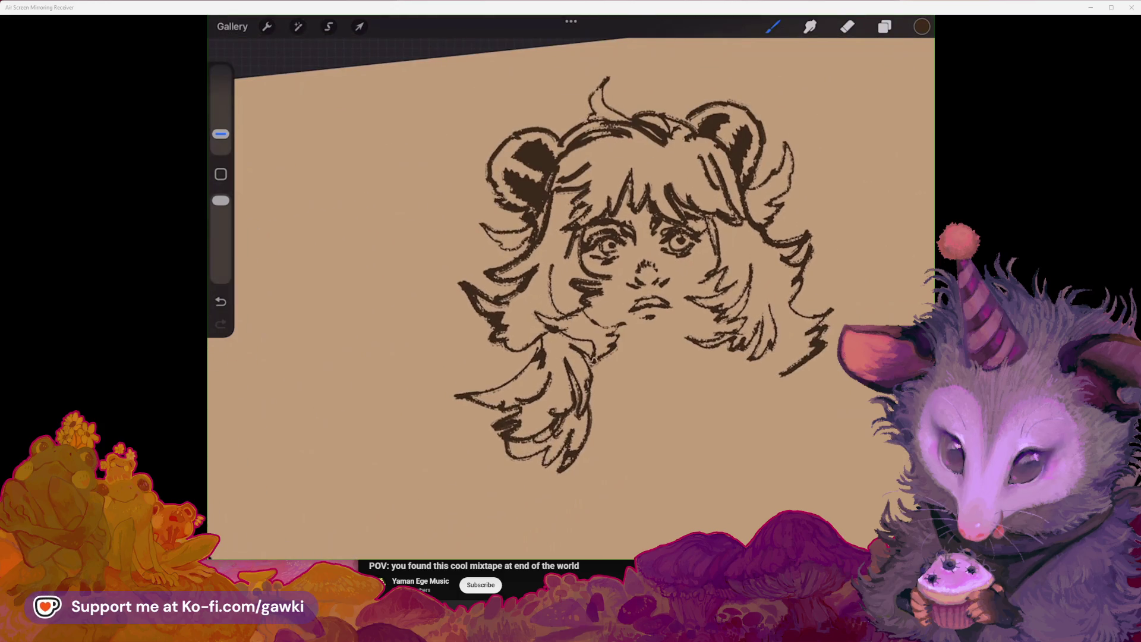
{"action": "scroll", "coordinate": [570, 285], "scroll_direction": "down", "scroll_amount": 3}
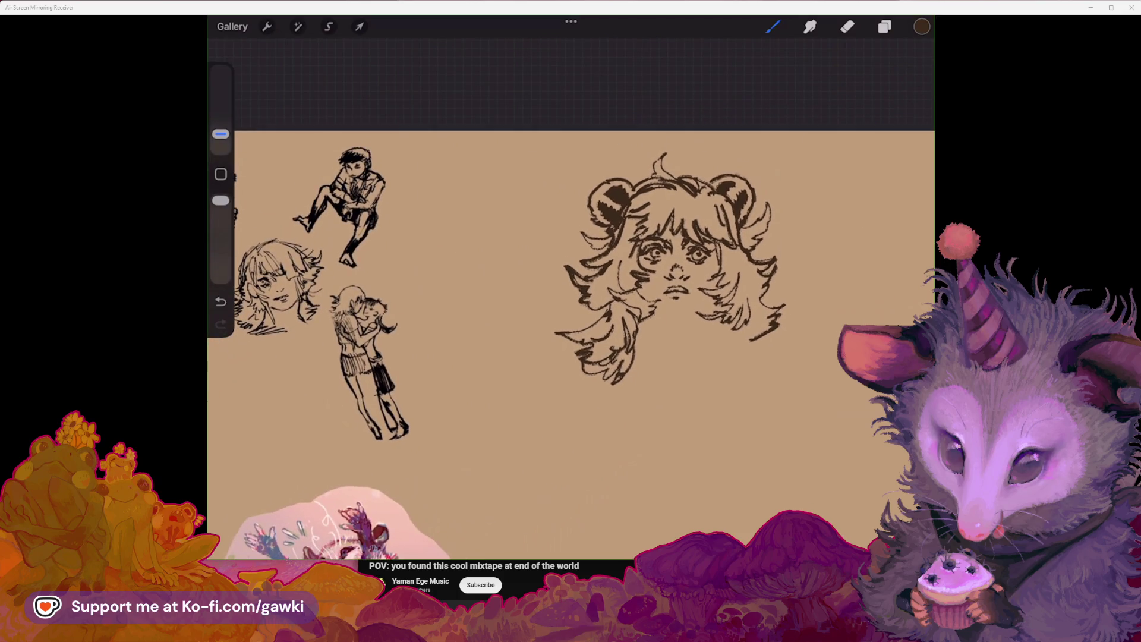
{"action": "scroll", "coordinate": [571, 285], "scroll_direction": "down", "scroll_amount": 2}
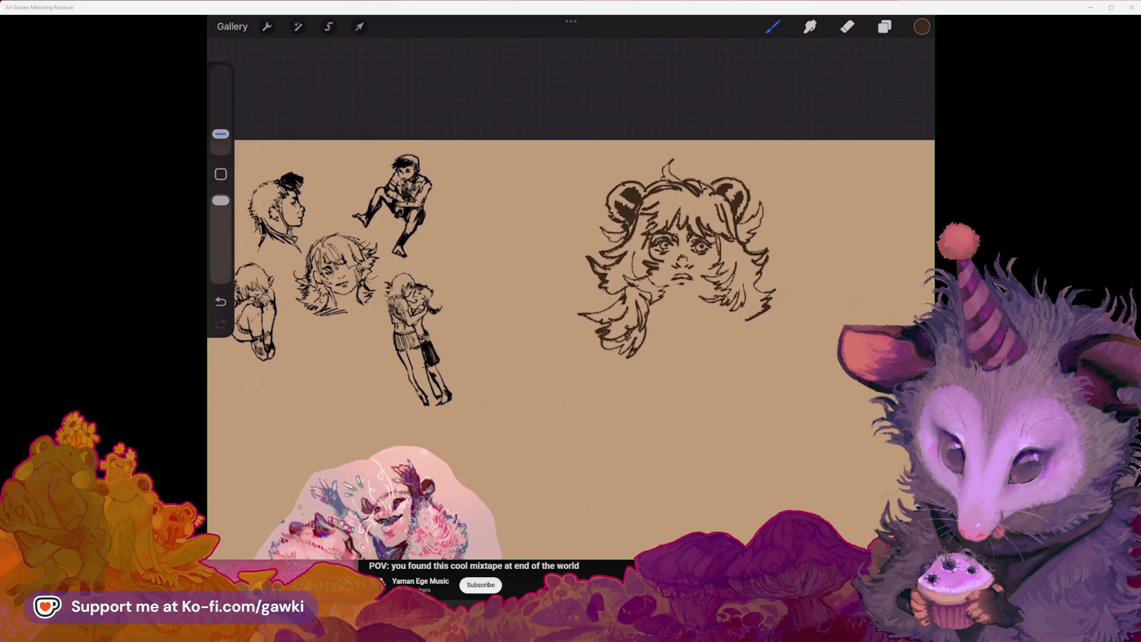
{"action": "scroll", "coordinate": [571, 286], "scroll_direction": "up", "scroll_amount": 2}
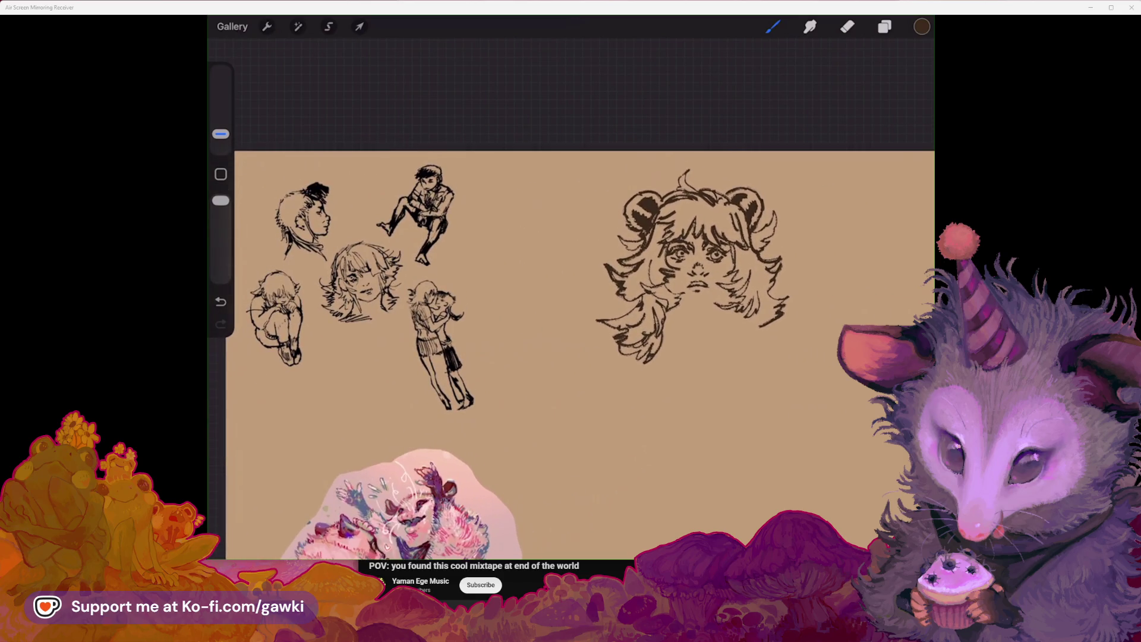
{"action": "scroll", "coordinate": [571, 286], "scroll_direction": "up", "scroll_amount": 3}
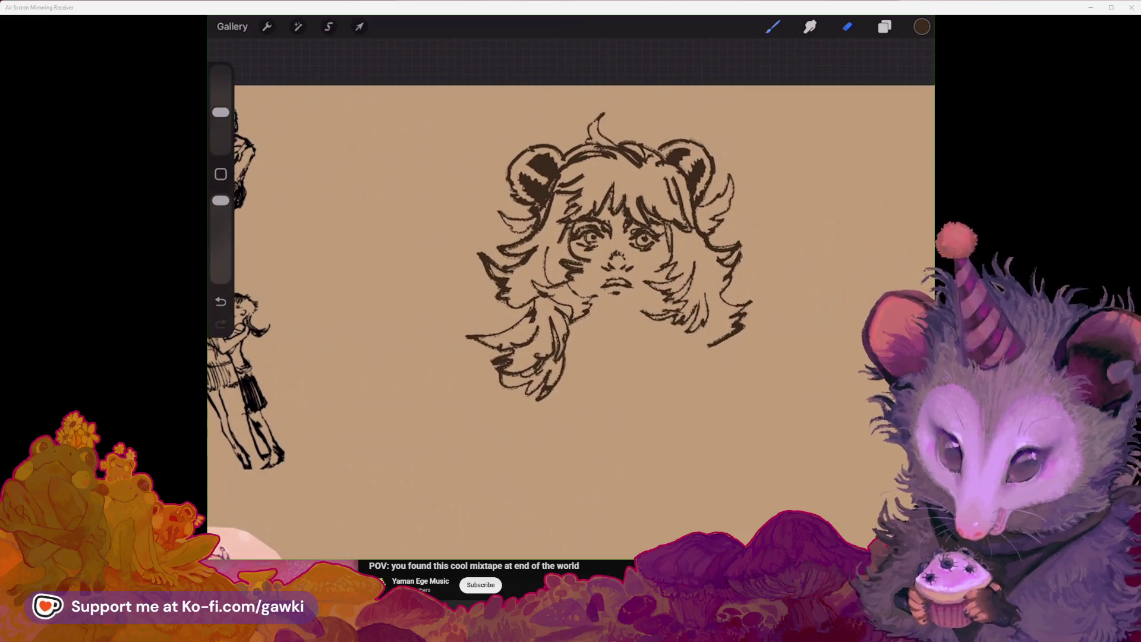
Step: Switch to the eraser and rework the curve left of the left eye
{"action": "key", "text": "e"}
{"action": "scroll", "coordinate": [570, 285], "scroll_direction": "down", "scroll_amount": 1}
{"action": "scroll", "coordinate": [606, 243], "scroll_direction": "down", "scroll_amount": 2}
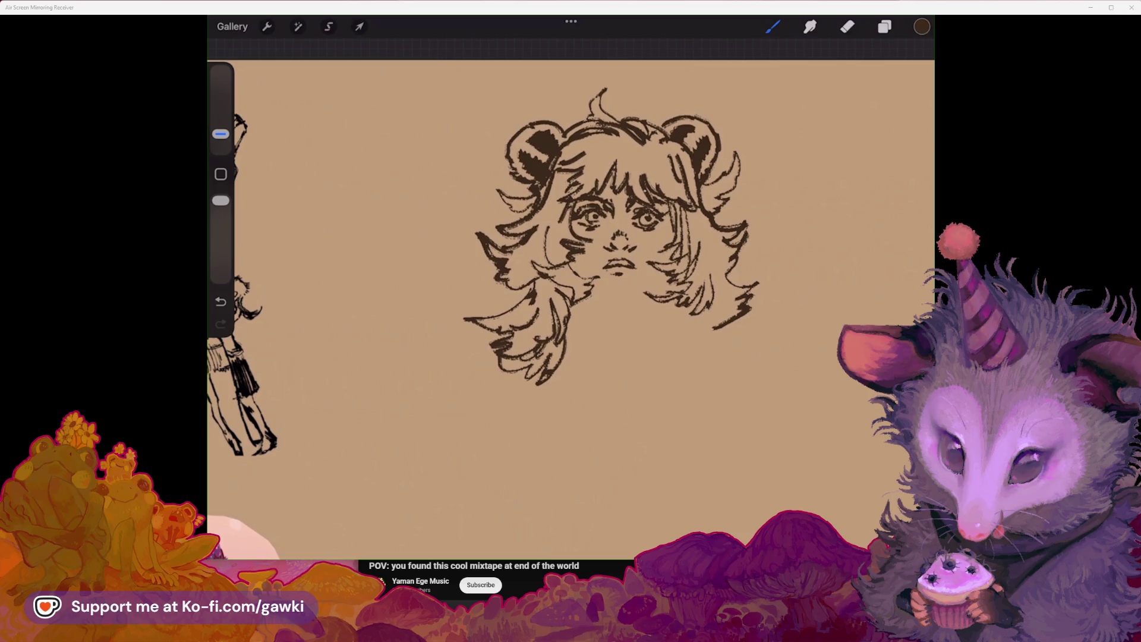
{"action": "left_click_drag", "start_coordinate": [564, 202], "coordinate": [554, 247]}
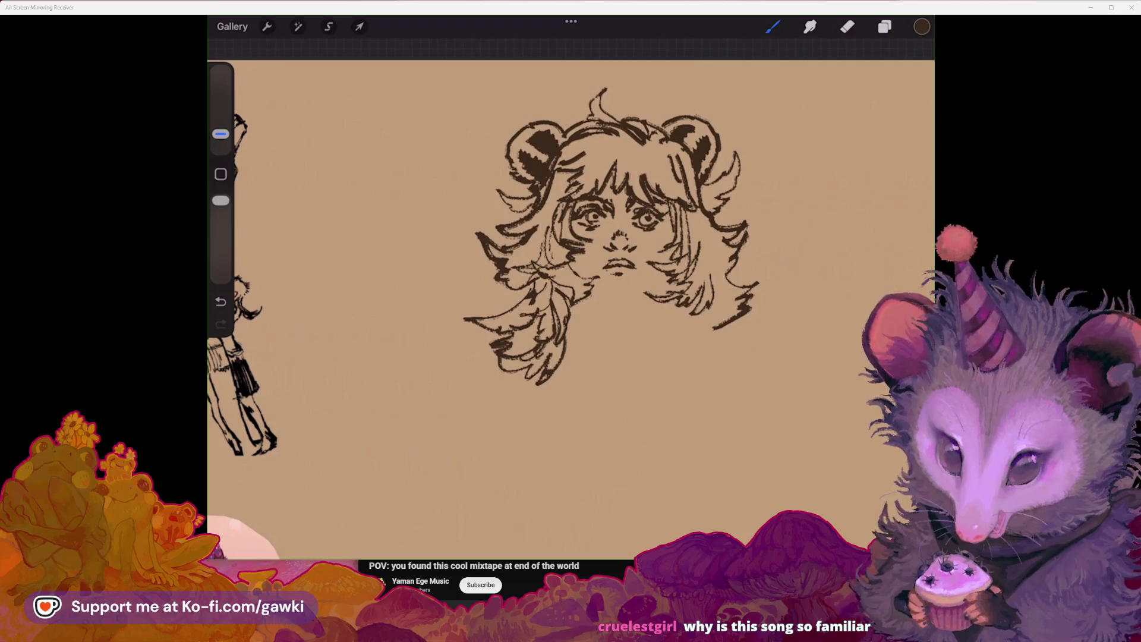
Step: Undo the lower-right hair strand and redraw it at the lower-right tip
{"action": "scroll", "coordinate": [587, 256], "scroll_direction": "up", "scroll_amount": 2}
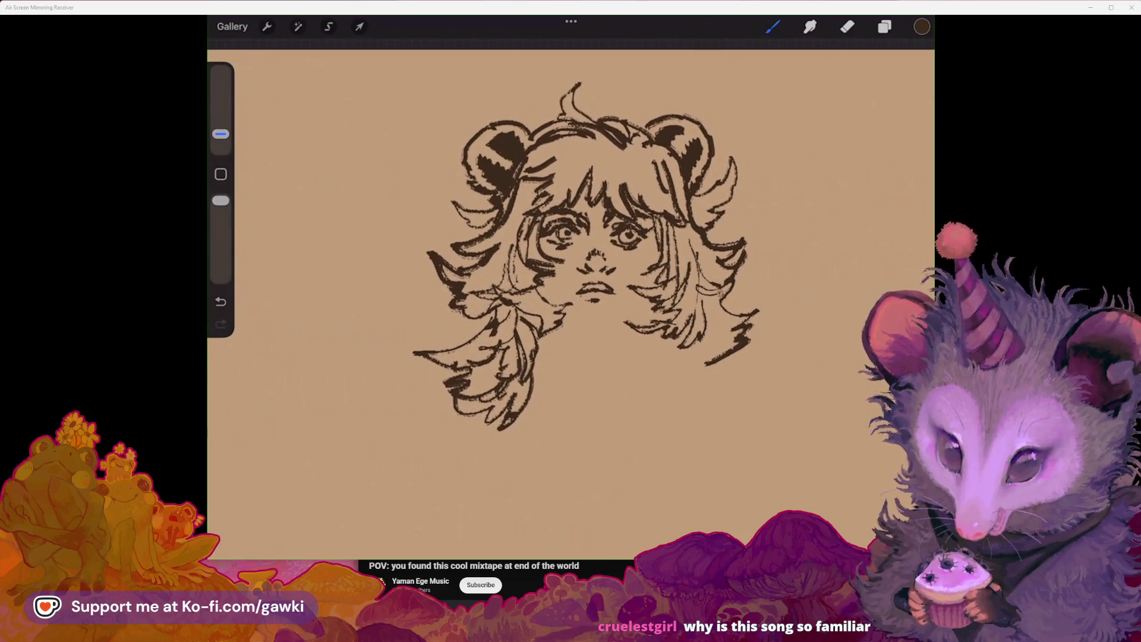
{"action": "scroll", "coordinate": [597, 256], "scroll_direction": "down", "scroll_amount": 1}
{"action": "scroll", "coordinate": [598, 246], "scroll_direction": "up", "scroll_amount": 1}
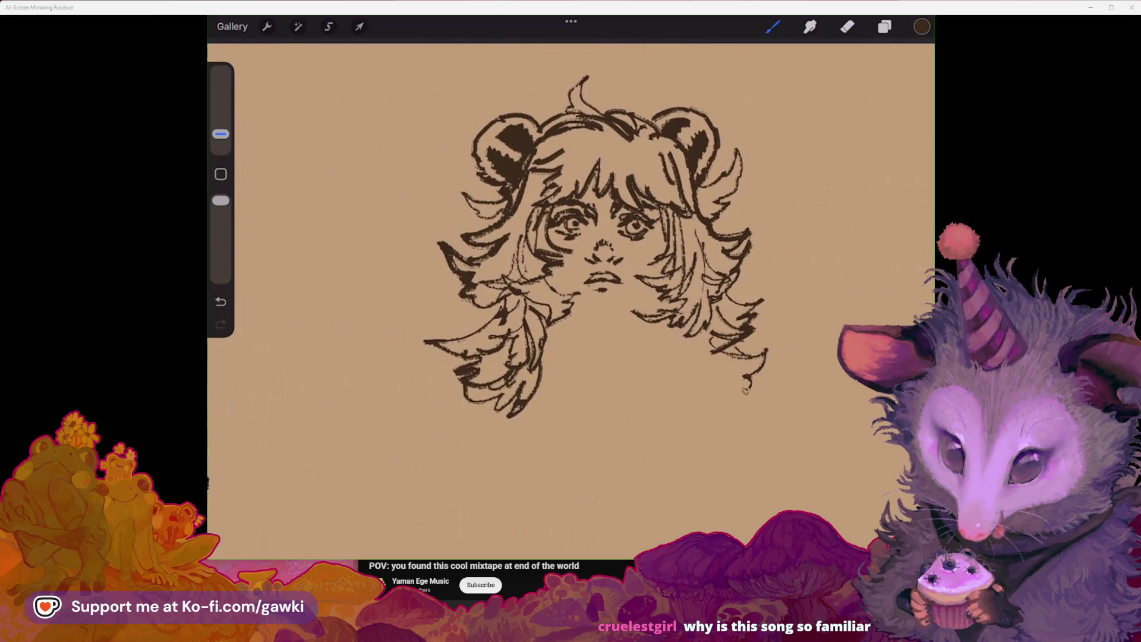
{"action": "key", "text": "ctrl+z"}
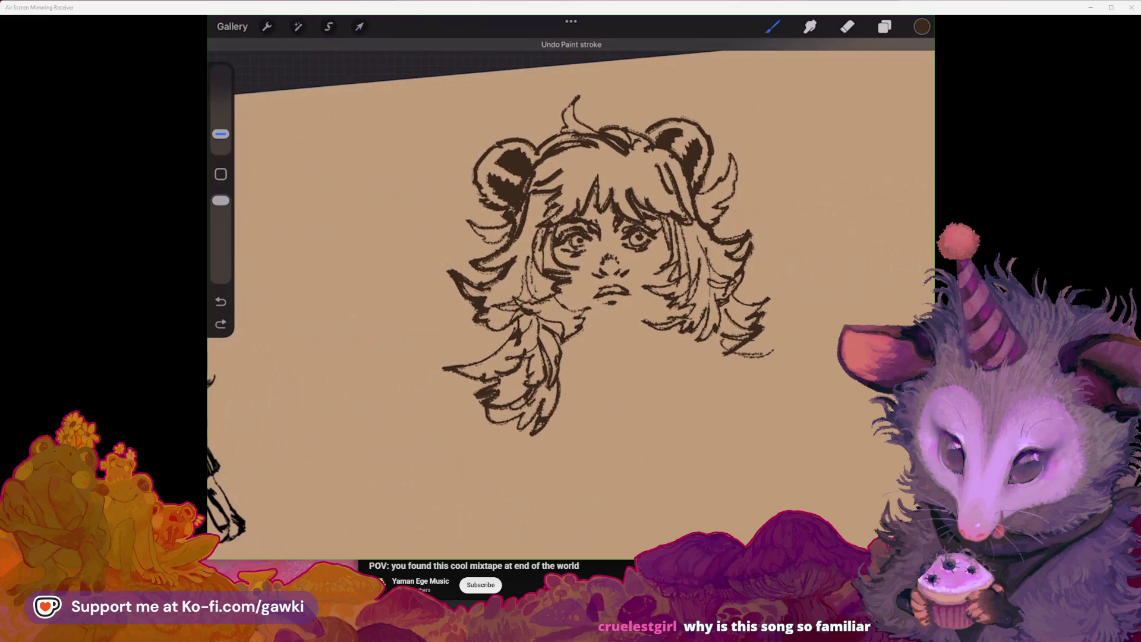
{"action": "mouse_move", "coordinate": [744, 340]}
{"action": "left_mouse_down"}
{"action": "mouse_move", "coordinate": [773, 359]}
{"action": "mouse_move", "coordinate": [749, 404]}
{"action": "left_mouse_up"}
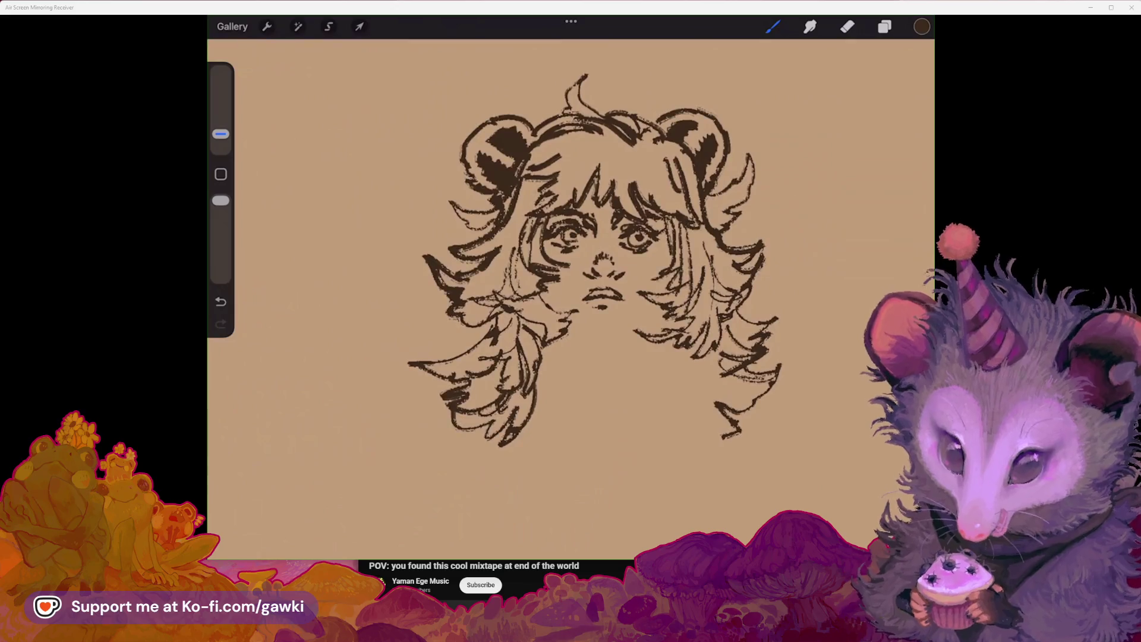
Step: Add a stroke near the chin, undo a trial hair strand, then bring up the YouTube window
{"action": "scroll", "coordinate": [594, 255], "scroll_direction": "up", "scroll_amount": 3}
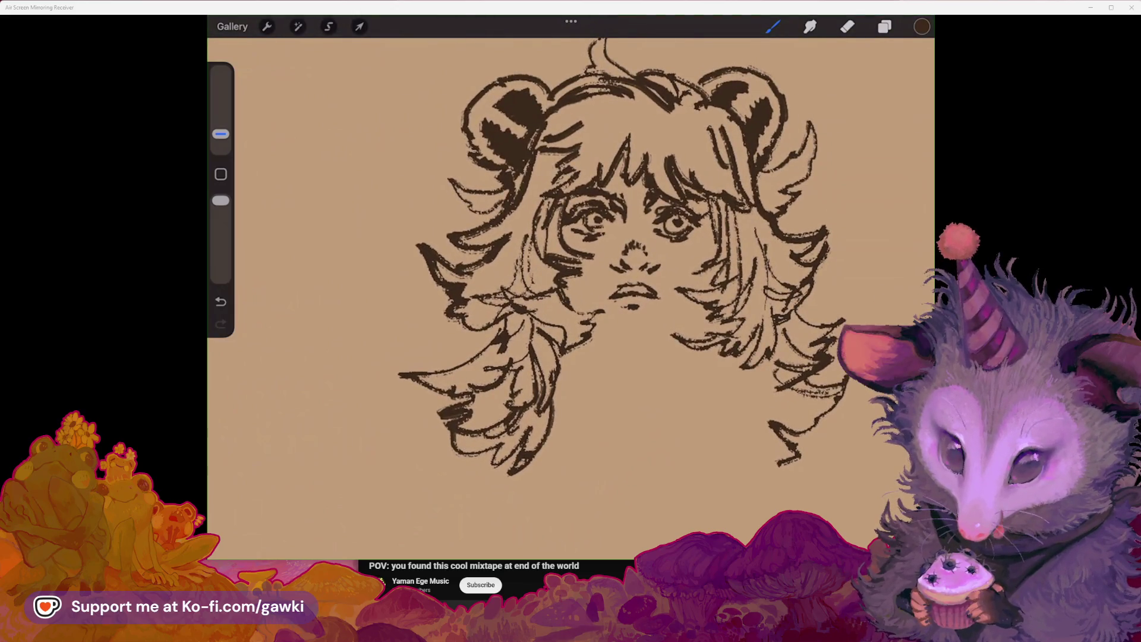
{"action": "mouse_move", "coordinate": [597, 327]}
{"action": "left_mouse_down"}
{"action": "mouse_move", "coordinate": [661, 333]}
{"action": "mouse_move", "coordinate": [698, 304]}
{"action": "left_mouse_up"}
{"action": "left_click_drag", "start_coordinate": [717, 237], "coordinate": [709, 262]}
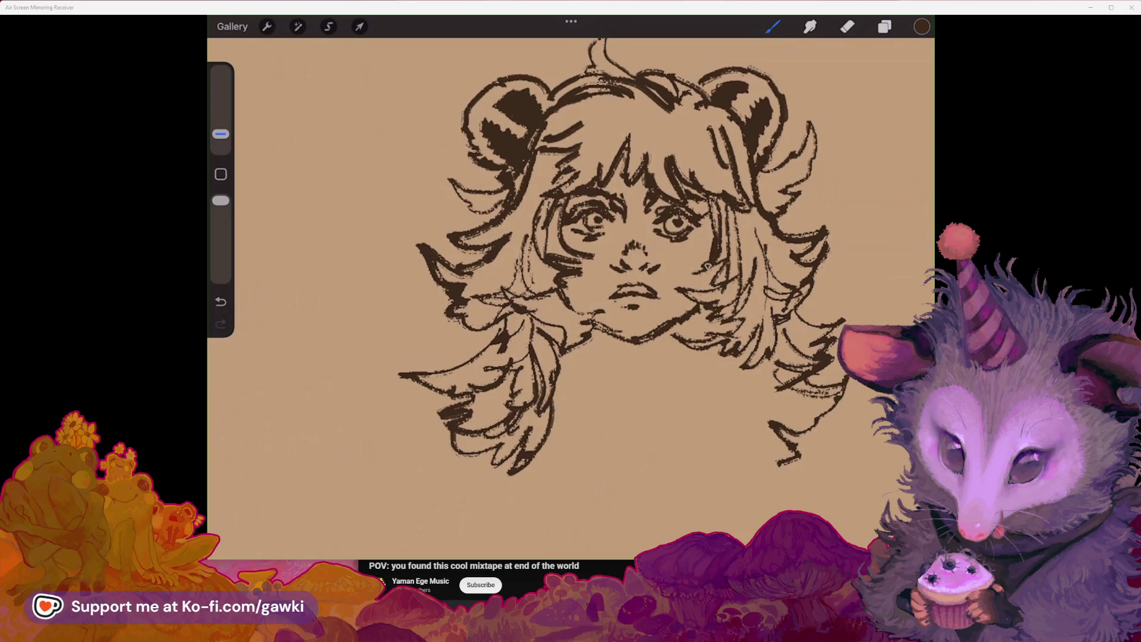
{"action": "key", "text": "ctrl+z"}
{"action": "scroll", "coordinate": [570, 268], "scroll_direction": "down", "scroll_amount": 3}
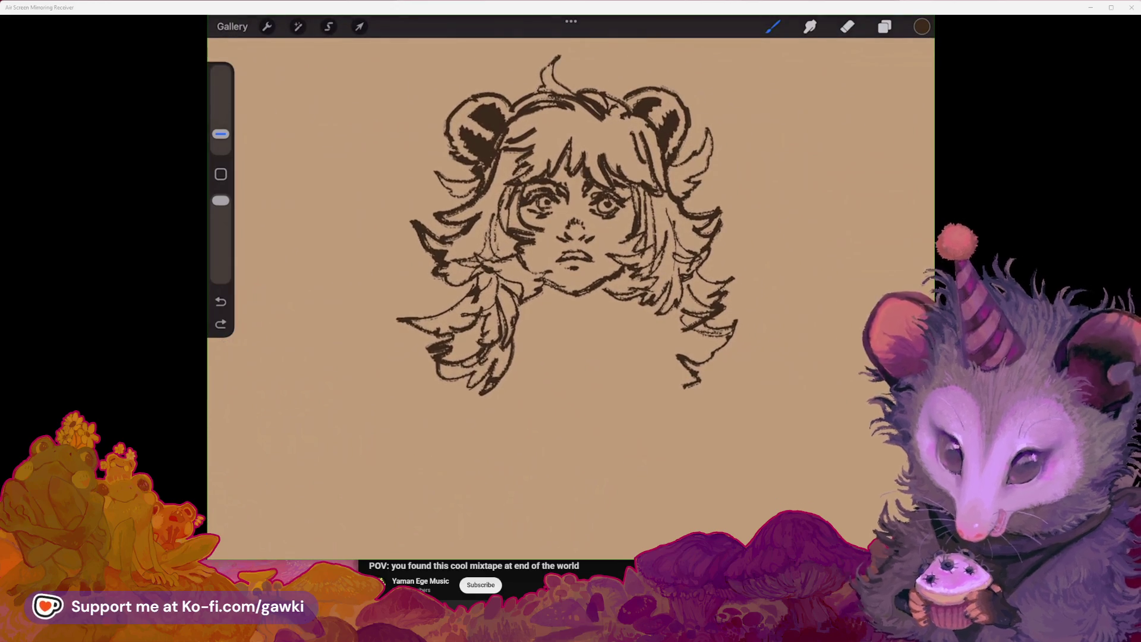
{"action": "left_click", "coordinate": [613, 575]}
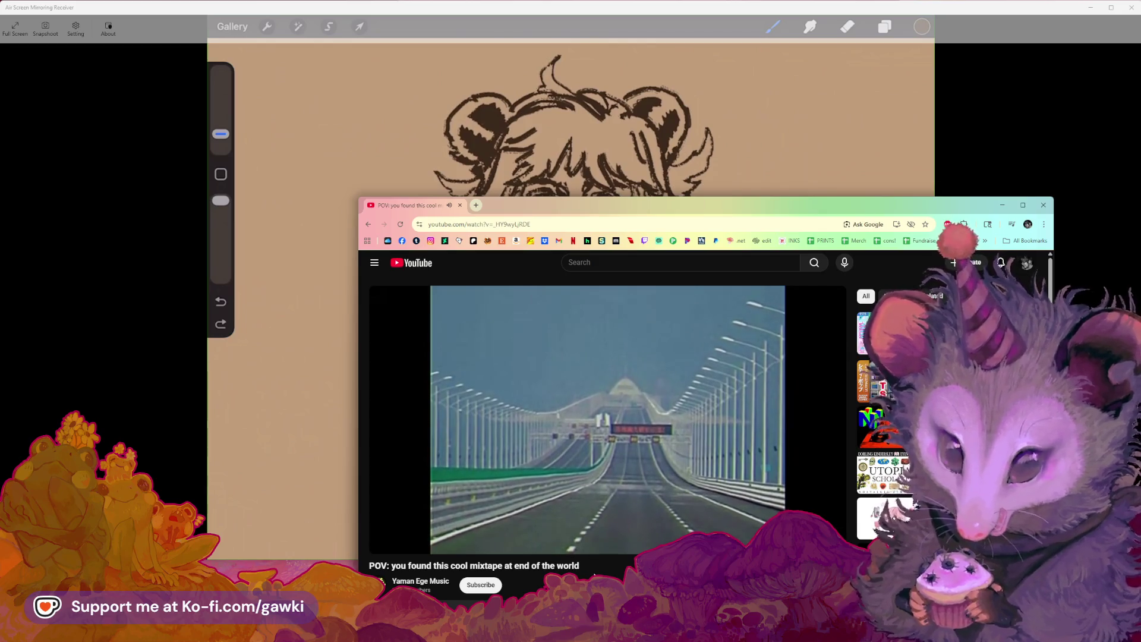
{"action": "scroll", "coordinate": [462, 523], "scroll_direction": "down", "scroll_amount": 3}
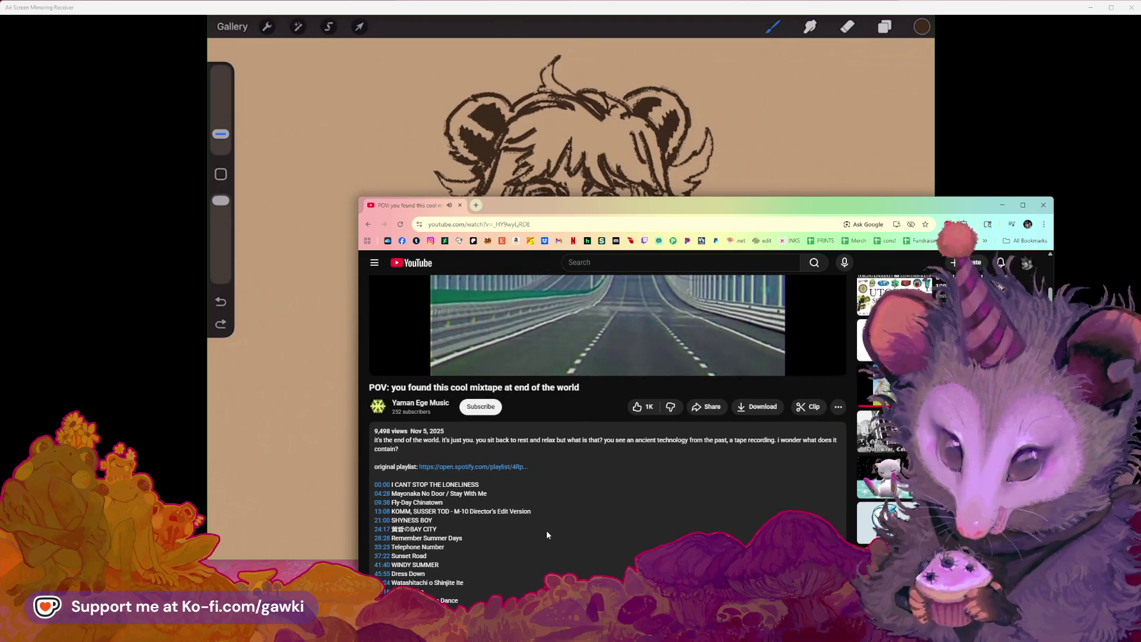
{"action": "scroll", "coordinate": [547, 533], "scroll_direction": "down", "scroll_amount": 1}
{"action": "scroll", "coordinate": [547, 533], "scroll_direction": "down", "scroll_amount": 1}
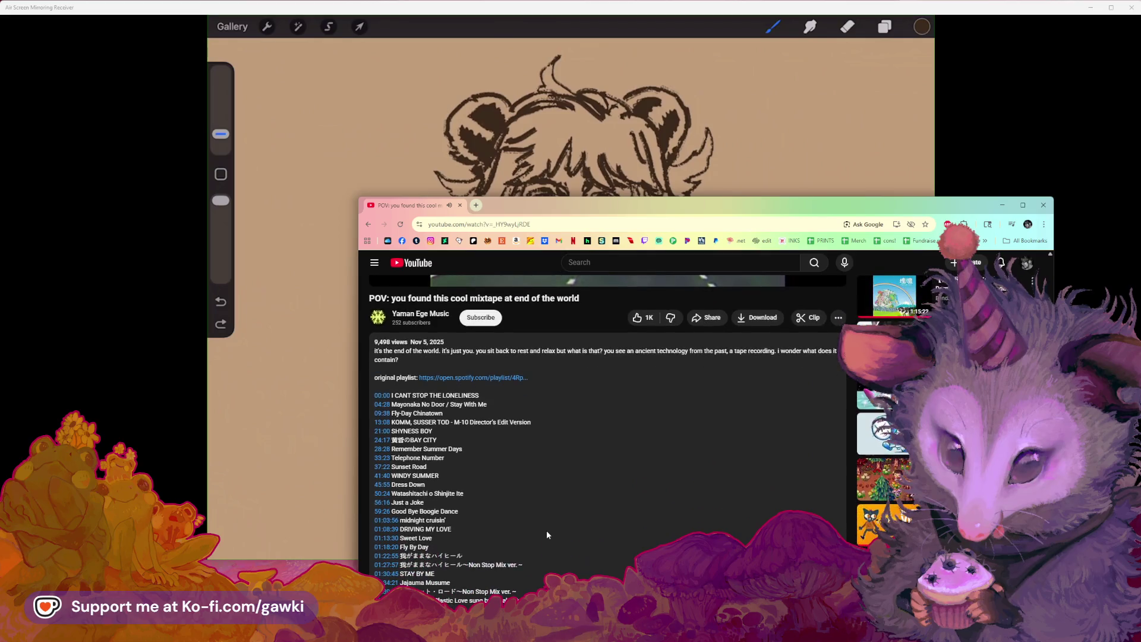
{"action": "scroll", "coordinate": [546, 534], "scroll_direction": "up", "scroll_amount": 2}
{"action": "scroll", "coordinate": [547, 533], "scroll_direction": "down", "scroll_amount": 2}
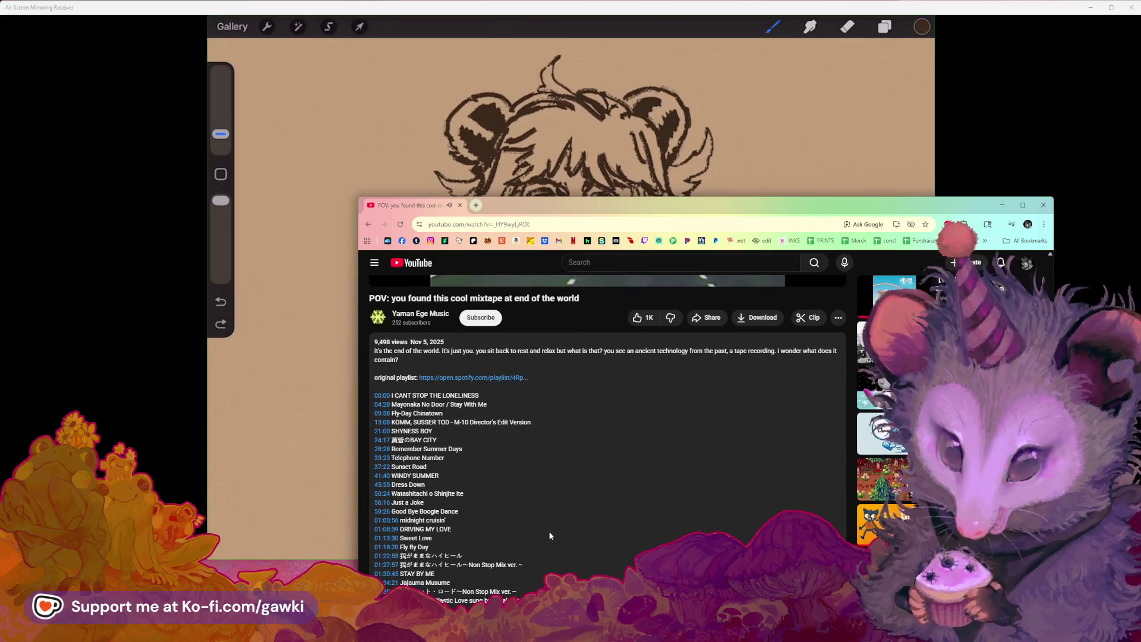
{"action": "scroll", "coordinate": [548, 534], "scroll_direction": "up", "scroll_amount": 1}
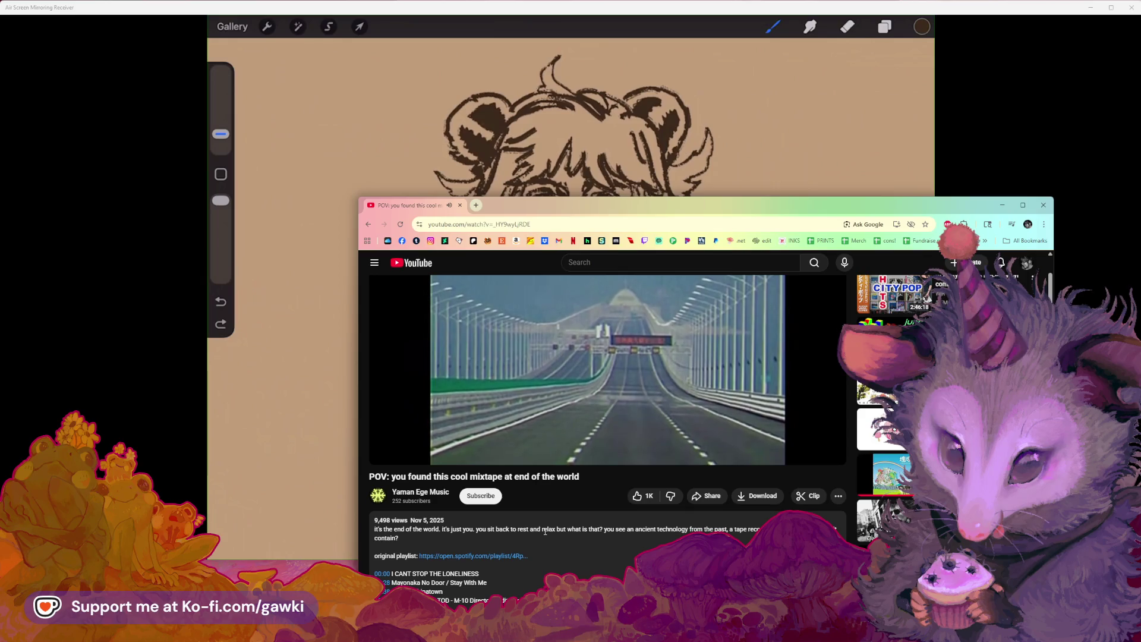
{"action": "scroll", "coordinate": [545, 534], "scroll_direction": "up", "scroll_amount": 2}
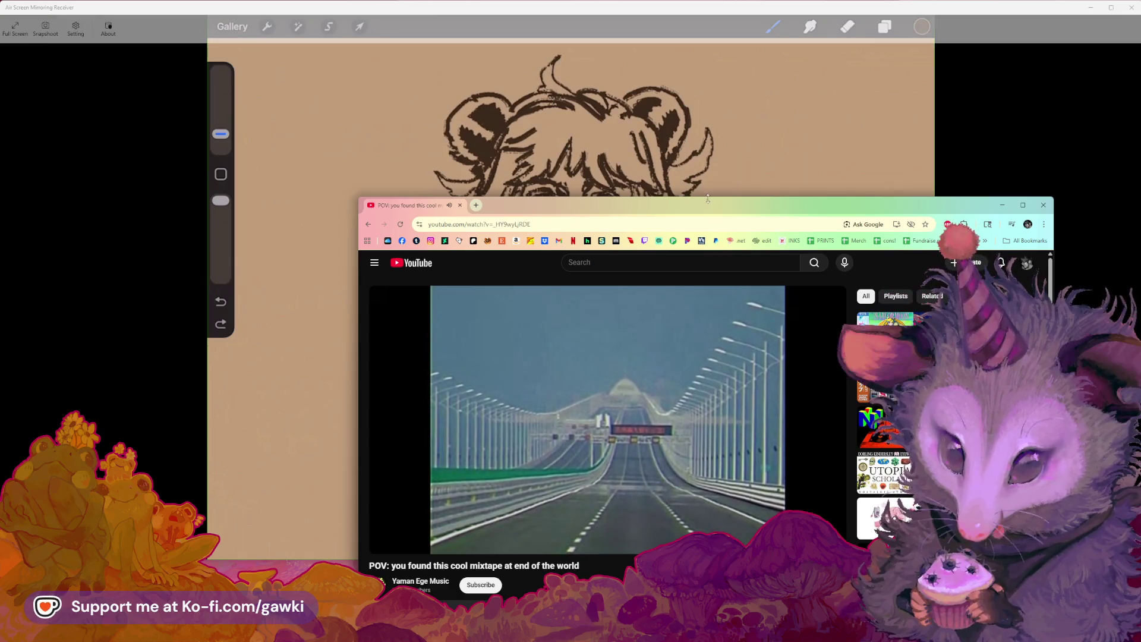
{"action": "left_click_drag", "start_coordinate": [711, 204], "coordinate": [714, 205]}
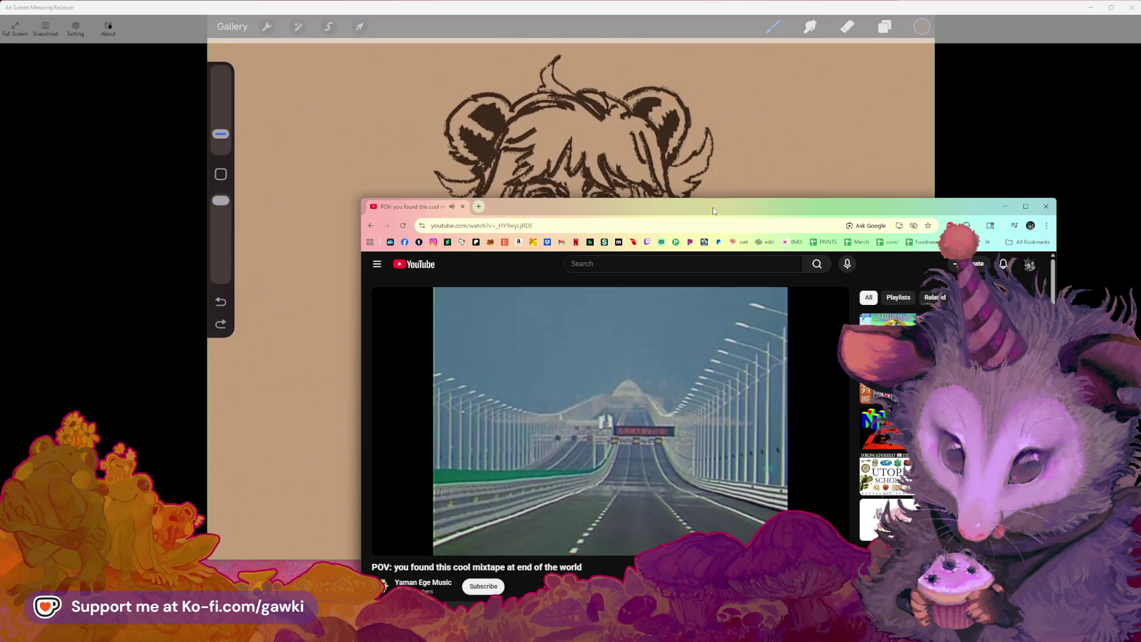
{"action": "left_click", "coordinate": [684, 12]}
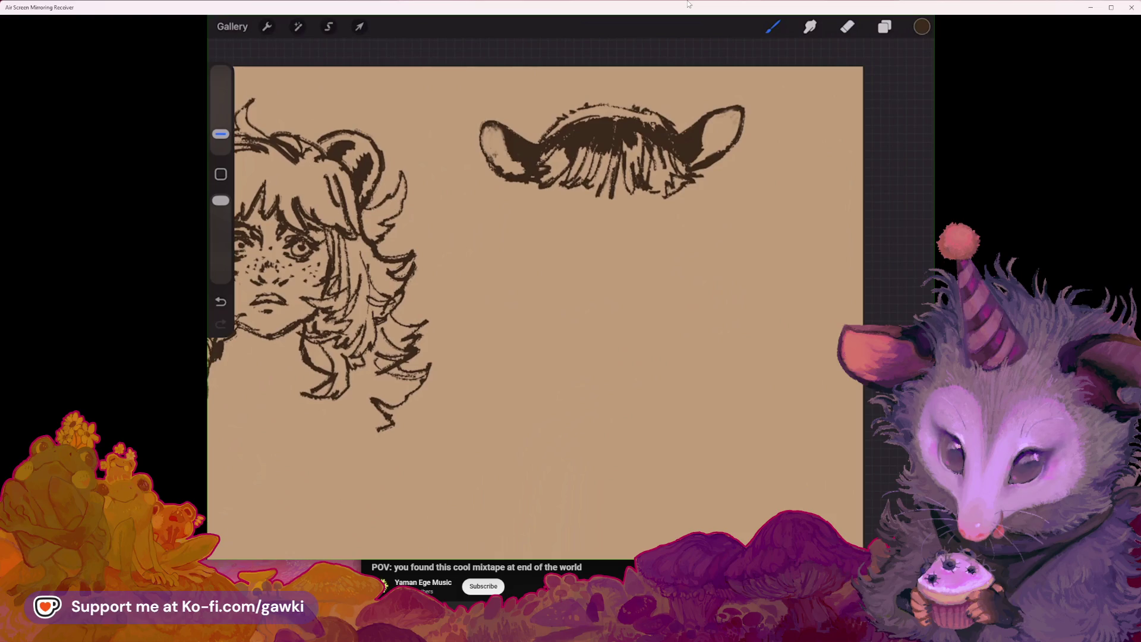
Step: Redo the stroke below the left ear and draw a thickened left hair lock hanging down
{"action": "key", "text": "ctrl+z"}
{"action": "left_click_drag", "start_coordinate": [537, 208], "coordinate": [545, 291]}
{"action": "left_click_drag", "start_coordinate": [535, 357], "coordinate": [526, 354]}
{"action": "left_click_drag", "start_coordinate": [535, 297], "coordinate": [494, 273]}
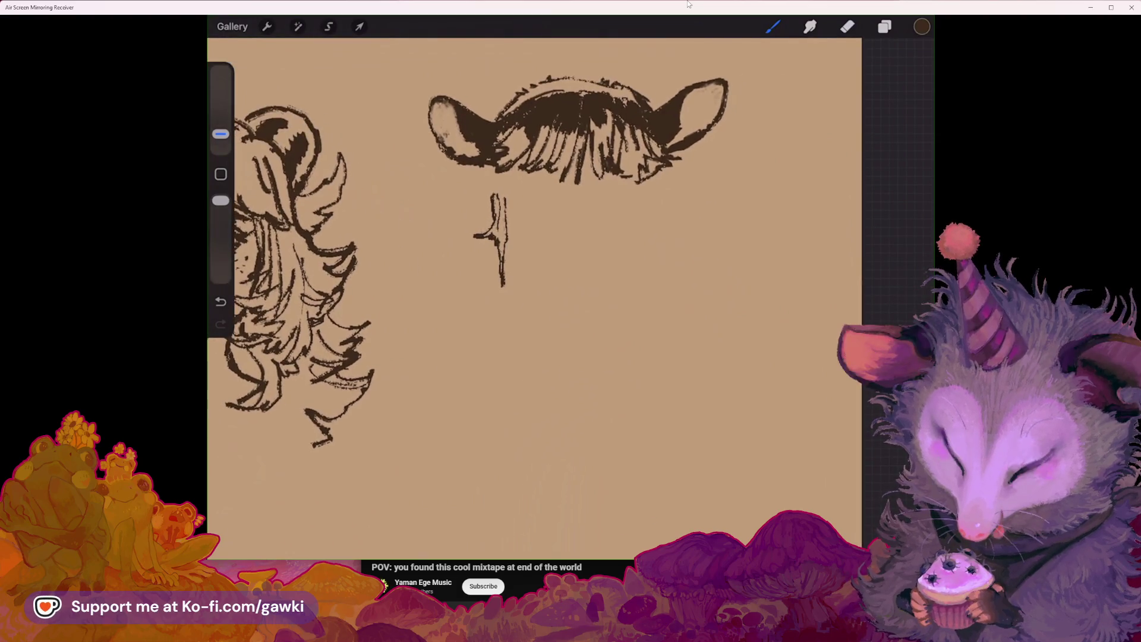
{"action": "left_click_drag", "start_coordinate": [493, 192], "coordinate": [505, 225]}
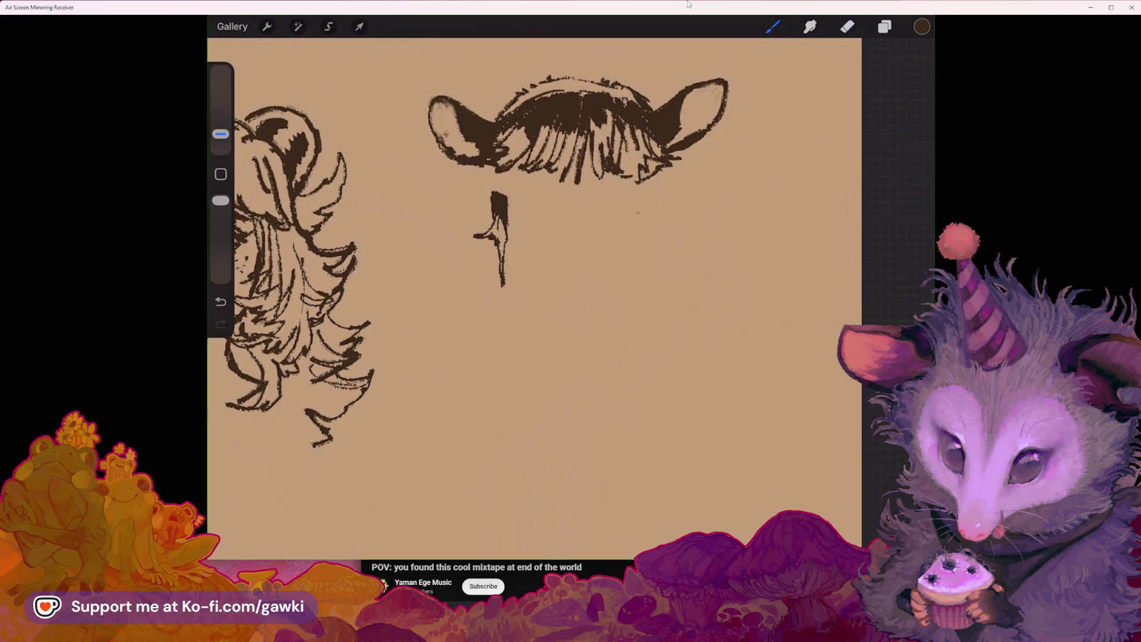
Step: Draw the right hair lock below the ears and fill small gaps atop the left lock
{"action": "mouse_move", "coordinate": [642, 196]}
{"action": "left_mouse_down"}
{"action": "mouse_move", "coordinate": [642, 245]}
{"action": "mouse_move", "coordinate": [643, 215]}
{"action": "mouse_move", "coordinate": [673, 232]}
{"action": "left_mouse_up"}
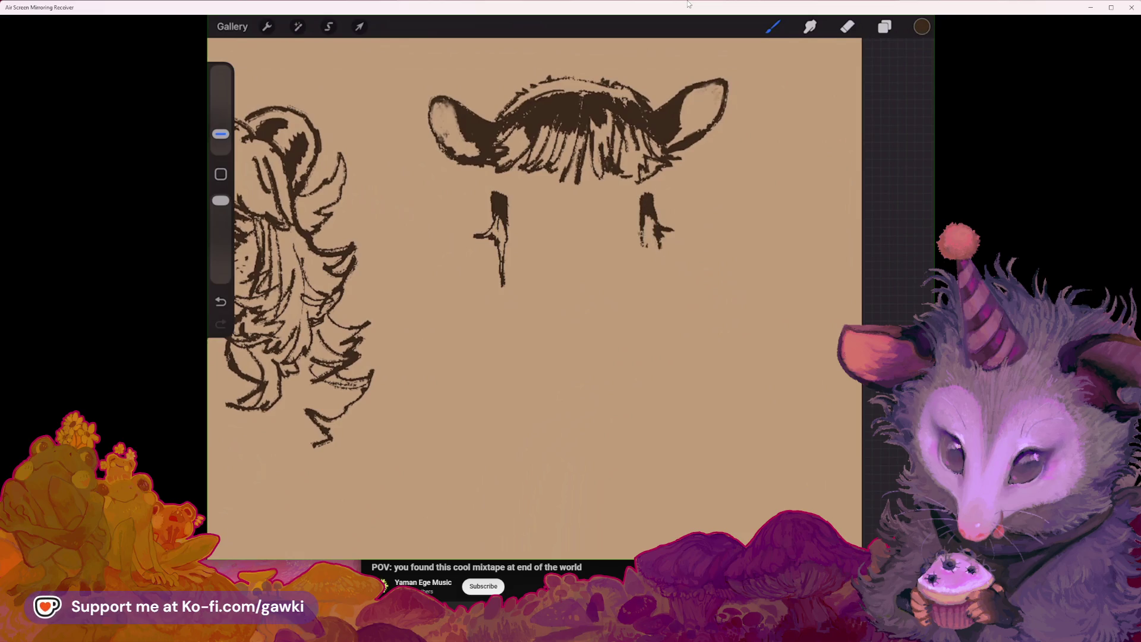
{"action": "scroll", "coordinate": [535, 297], "scroll_direction": "down", "scroll_amount": 3}
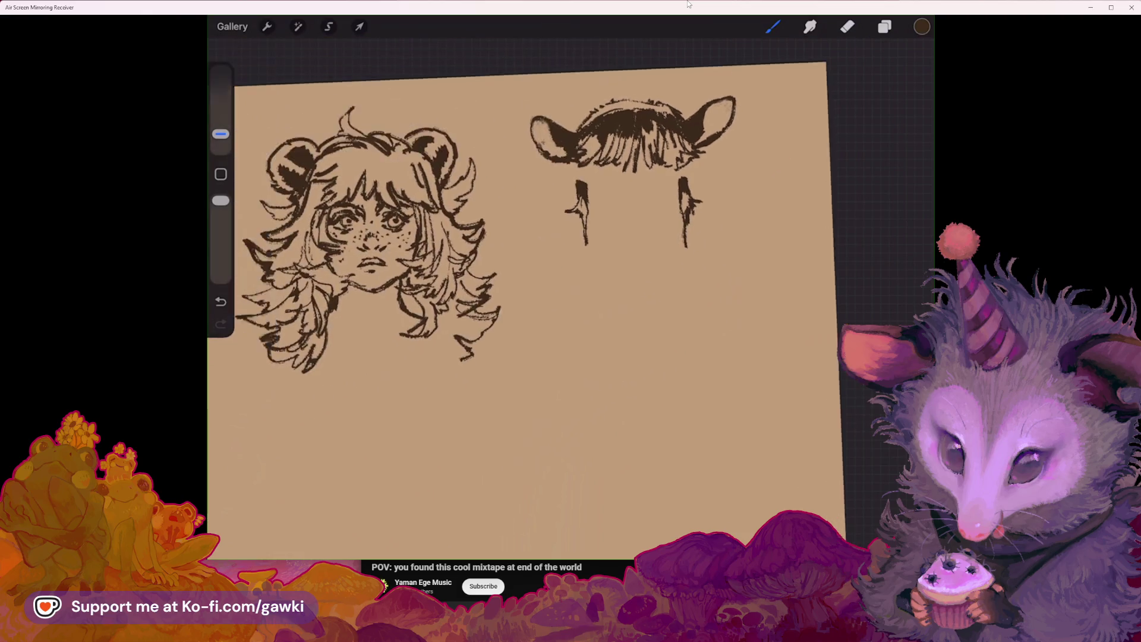
{"action": "scroll", "coordinate": [534, 237], "scroll_direction": "up", "scroll_amount": 3}
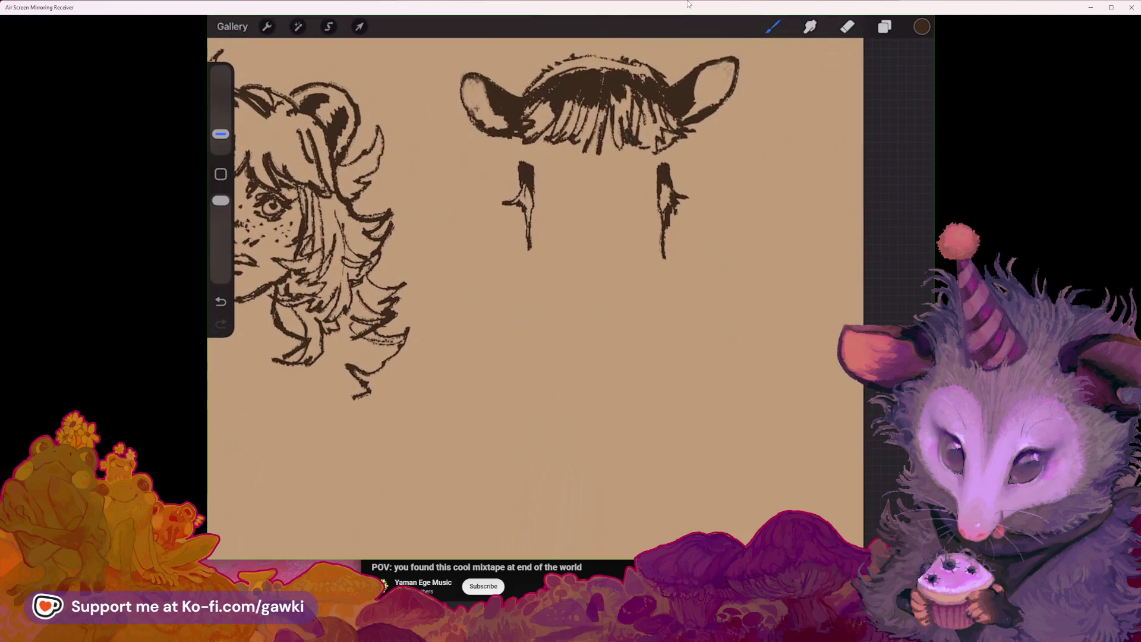
{"action": "left_click_drag", "start_coordinate": [518, 168], "coordinate": [523, 174]}
{"action": "left_click_drag", "start_coordinate": [515, 135], "coordinate": [519, 142]}
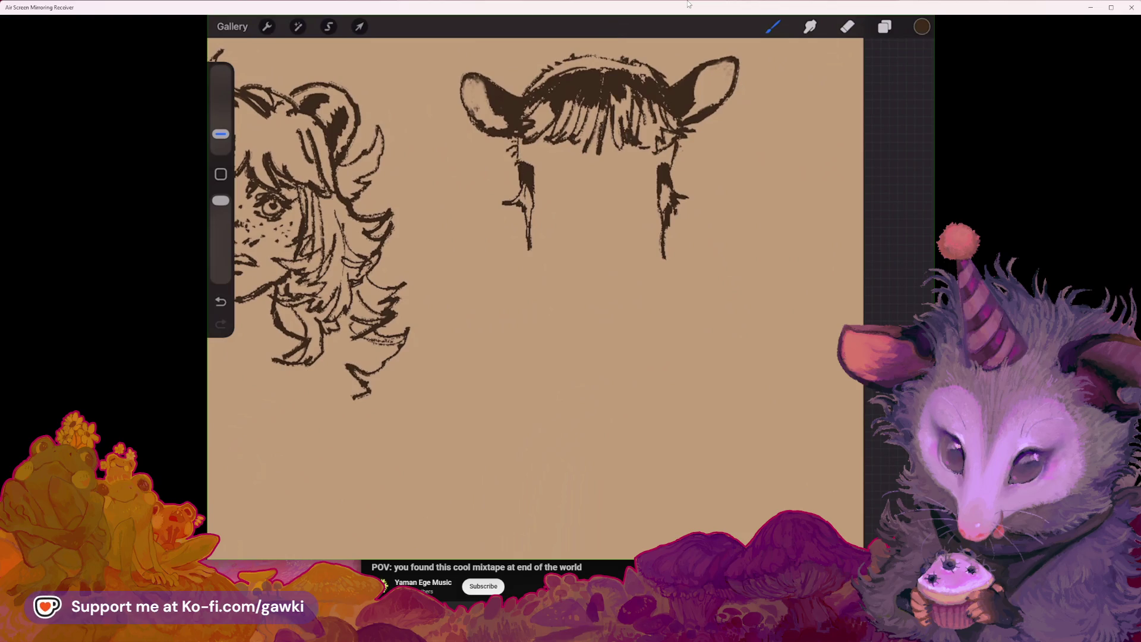
{"action": "left_click_drag", "start_coordinate": [516, 145], "coordinate": [521, 152]}
Step: Shrink the eraser to 4%, trim the left hair strand, and undo the small loop beside it
{"action": "scroll", "coordinate": [705, 92], "scroll_direction": "up", "scroll_amount": 2}
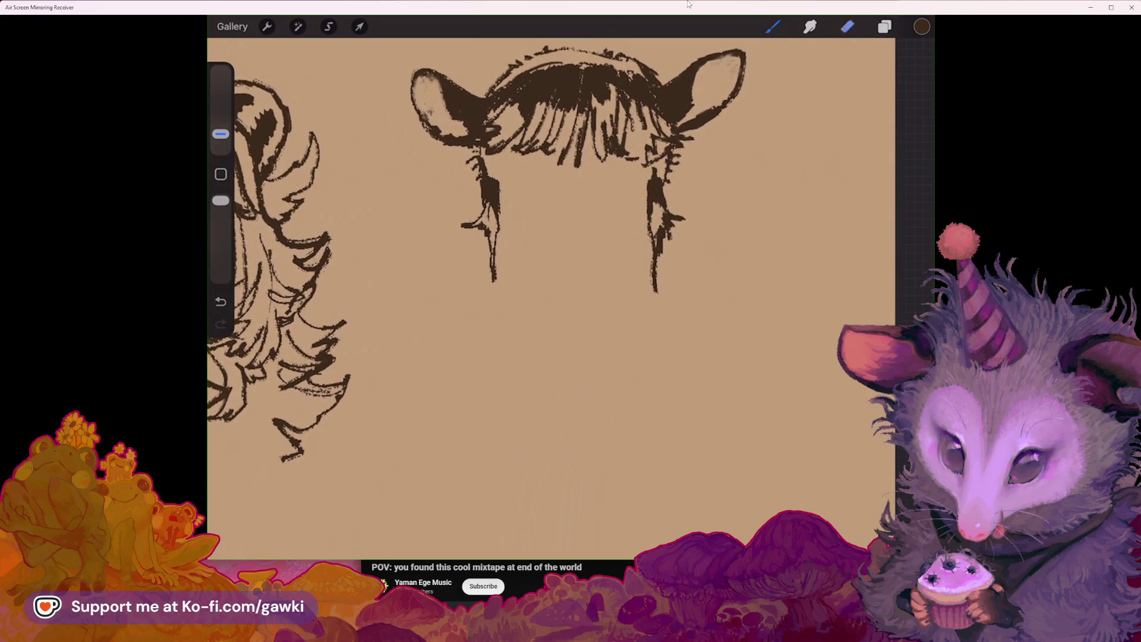
{"action": "key", "text": "ctrl+z"}
{"action": "left_click_drag", "start_coordinate": [221, 112], "coordinate": [220, 132]}
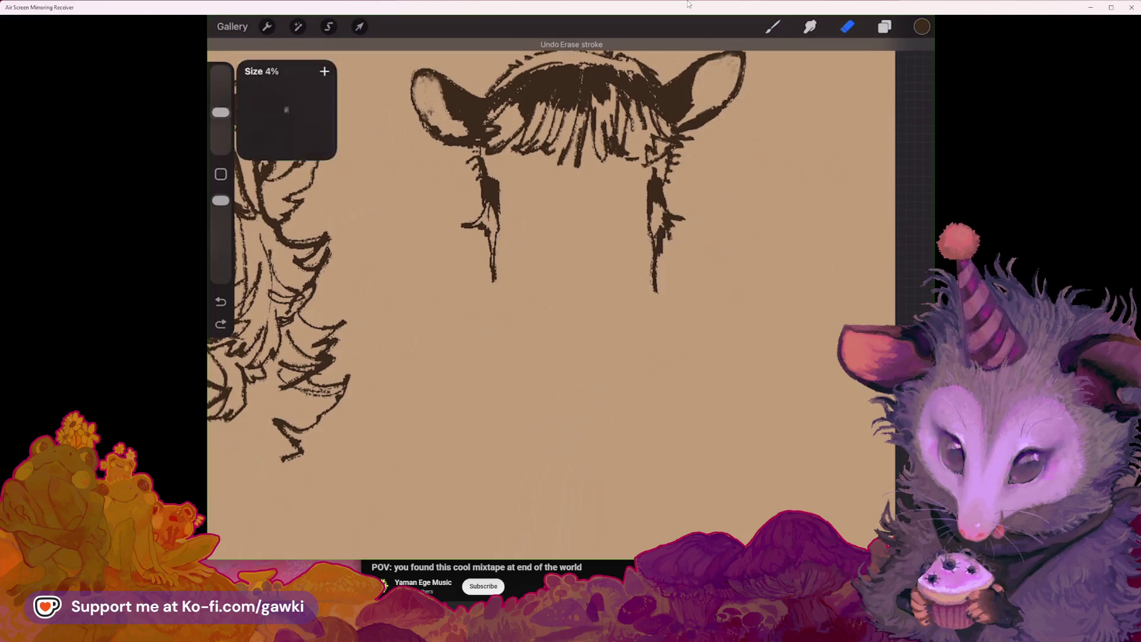
{"action": "left_click_drag", "start_coordinate": [496, 178], "coordinate": [497, 223]}
{"action": "scroll", "coordinate": [553, 285], "scroll_direction": "down", "scroll_amount": 2}
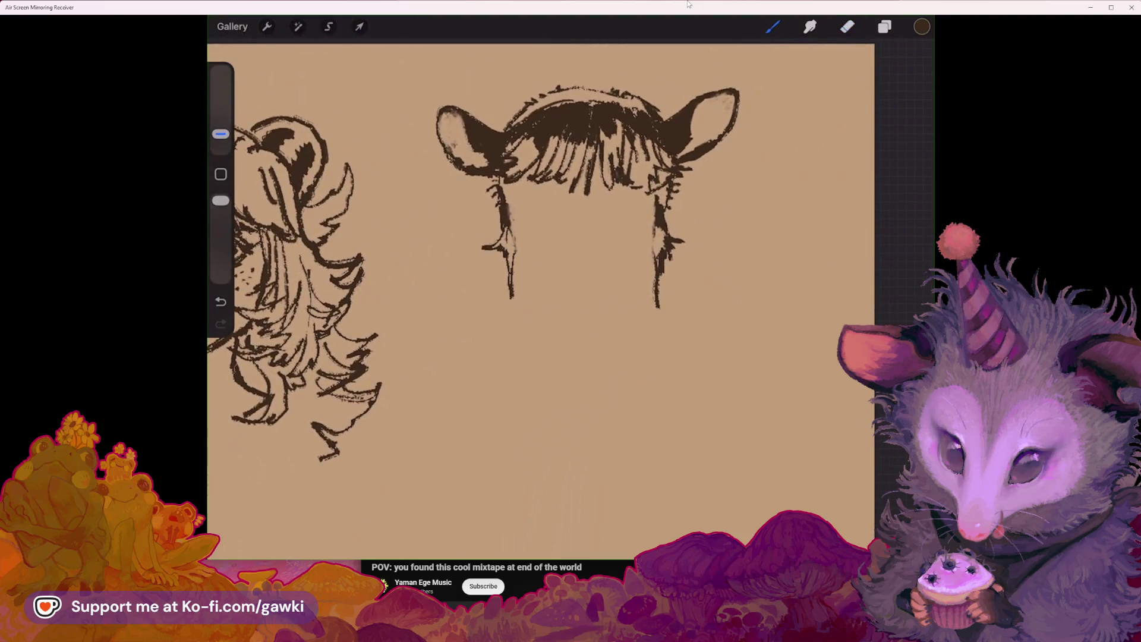
{"action": "scroll", "coordinate": [535, 286], "scroll_direction": "down", "scroll_amount": 2}
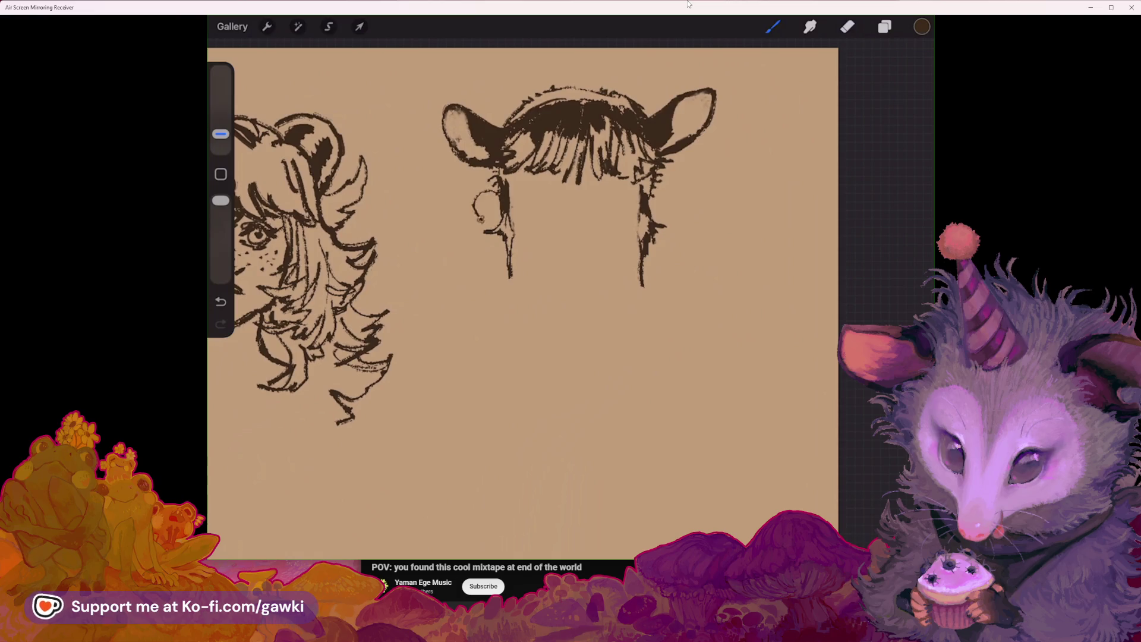
{"action": "key", "text": "ctrl+z"}
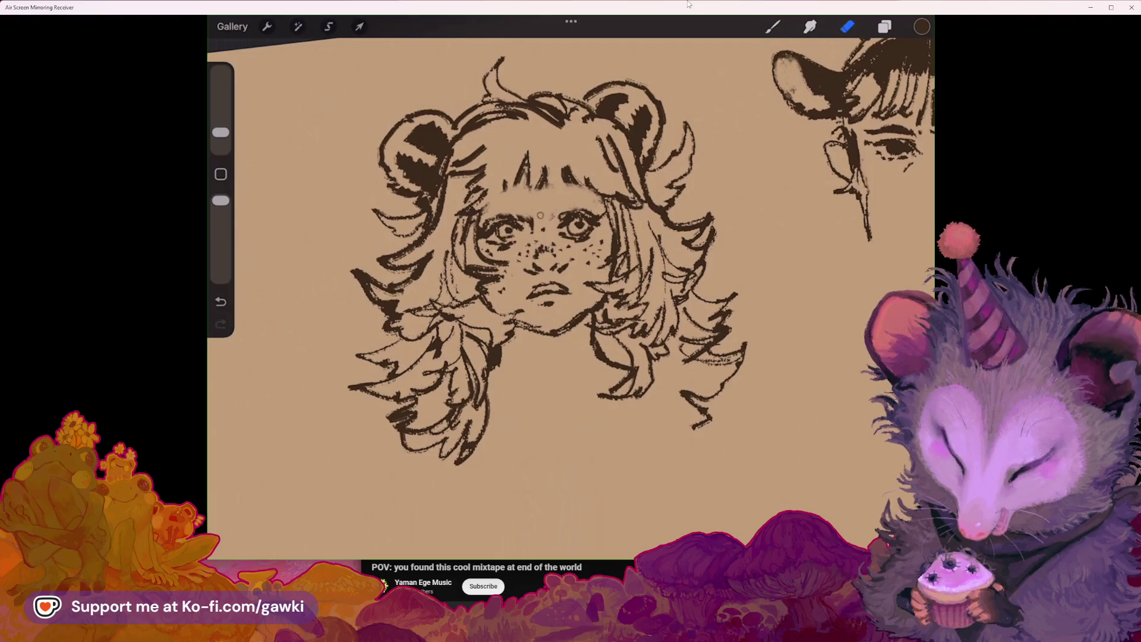
Step: Return to the ink Brush with the B shortcut
{"action": "key", "text": "b"}
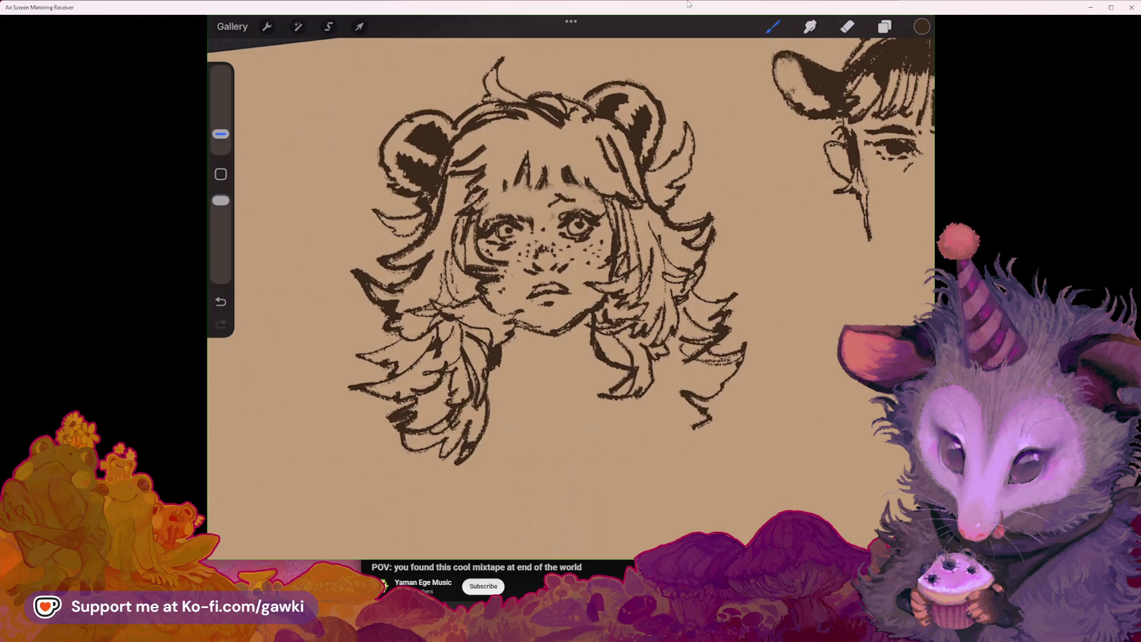
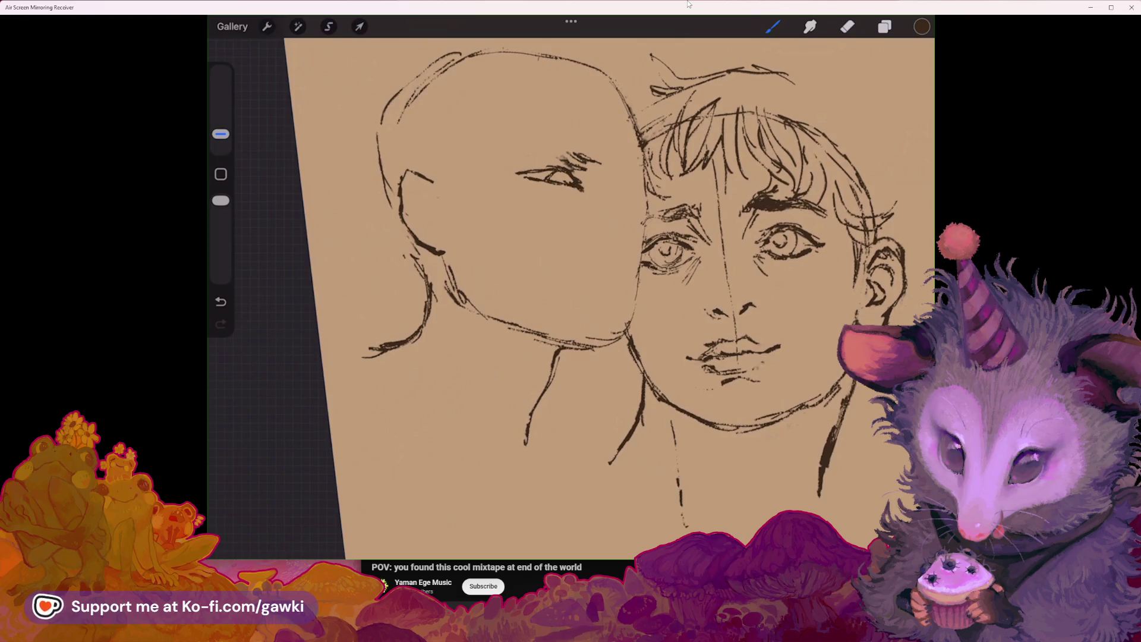
Step: Undo and redraw the small stroke under the left eye, then erase stray marks above it
{"action": "key", "text": "ctrl+z"}
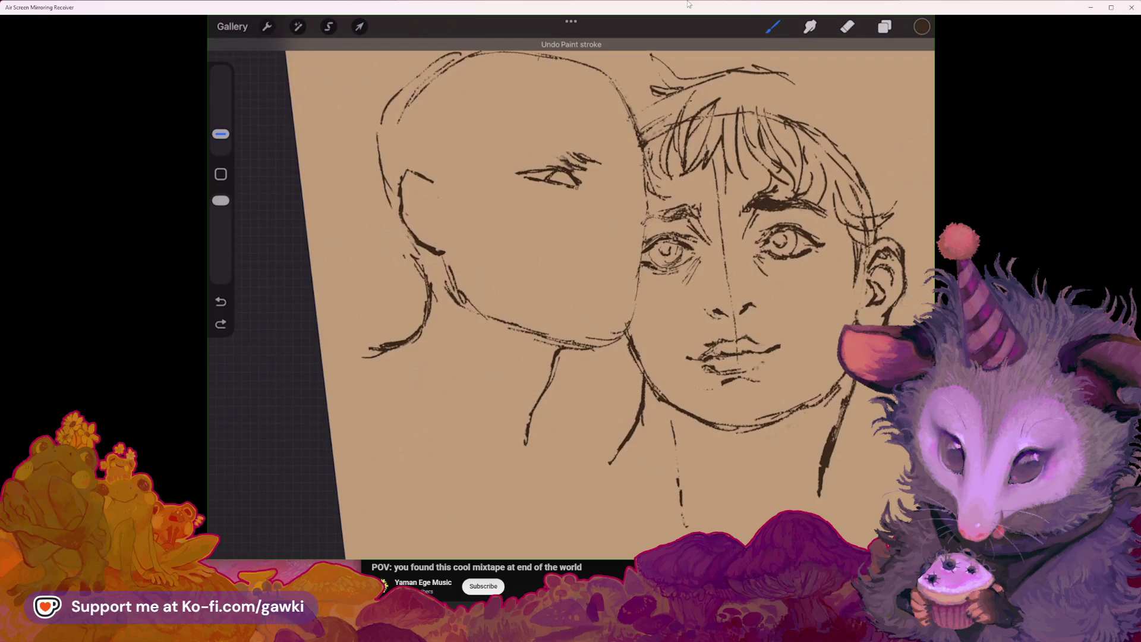
{"action": "left_click_drag", "start_coordinate": [572, 186], "coordinate": [582, 191]}
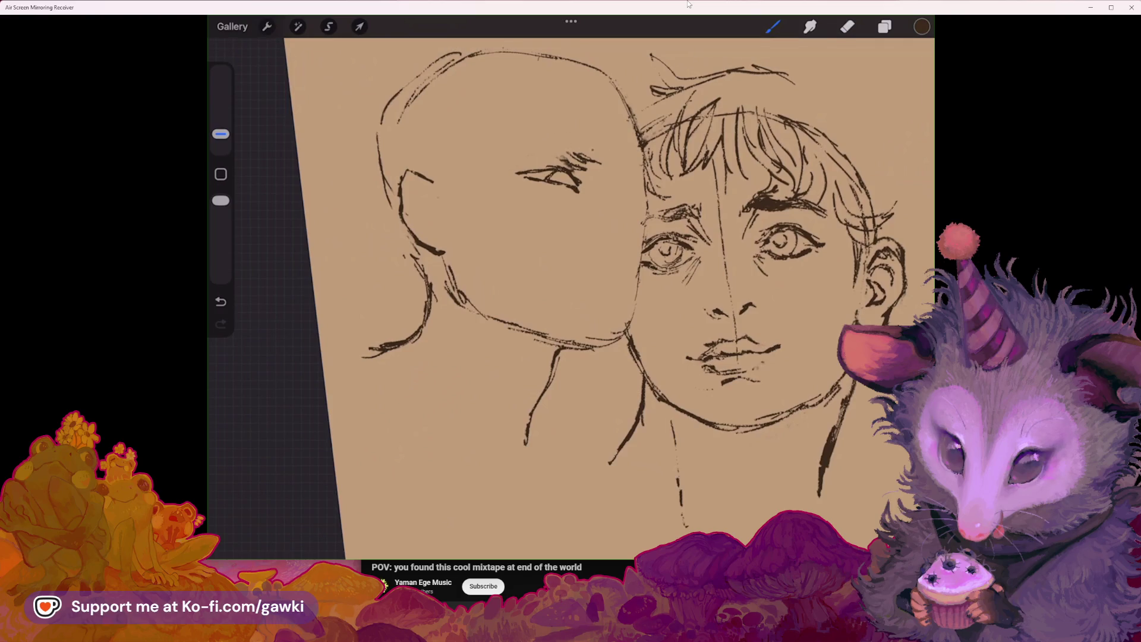
{"action": "left_click", "coordinate": [847, 26]}
{"action": "mouse_move", "coordinate": [560, 157]}
{"action": "left_mouse_down"}
{"action": "mouse_move", "coordinate": [600, 163]}
{"action": "mouse_move", "coordinate": [633, 189]}
{"action": "left_mouse_up"}
{"action": "left_click", "coordinate": [772, 26]}
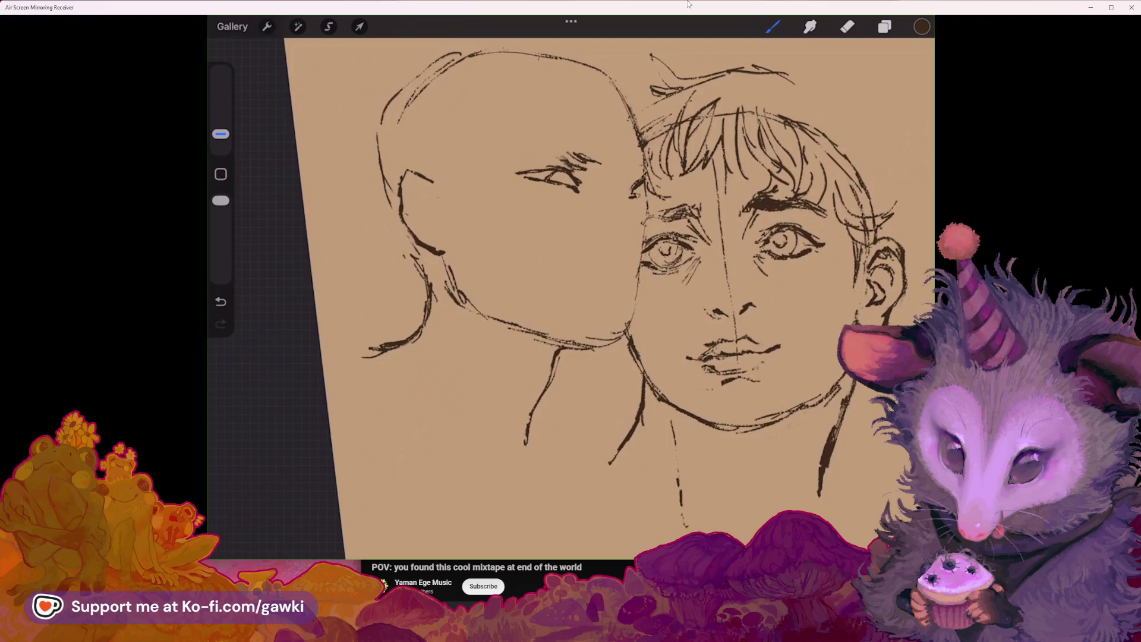
Step: Flip the canvas horizontally to check the sketch's proportions
{"action": "scroll", "coordinate": [594, 268], "scroll_direction": "down", "scroll_amount": 3}
{"action": "left_click", "coordinate": [267, 26]}
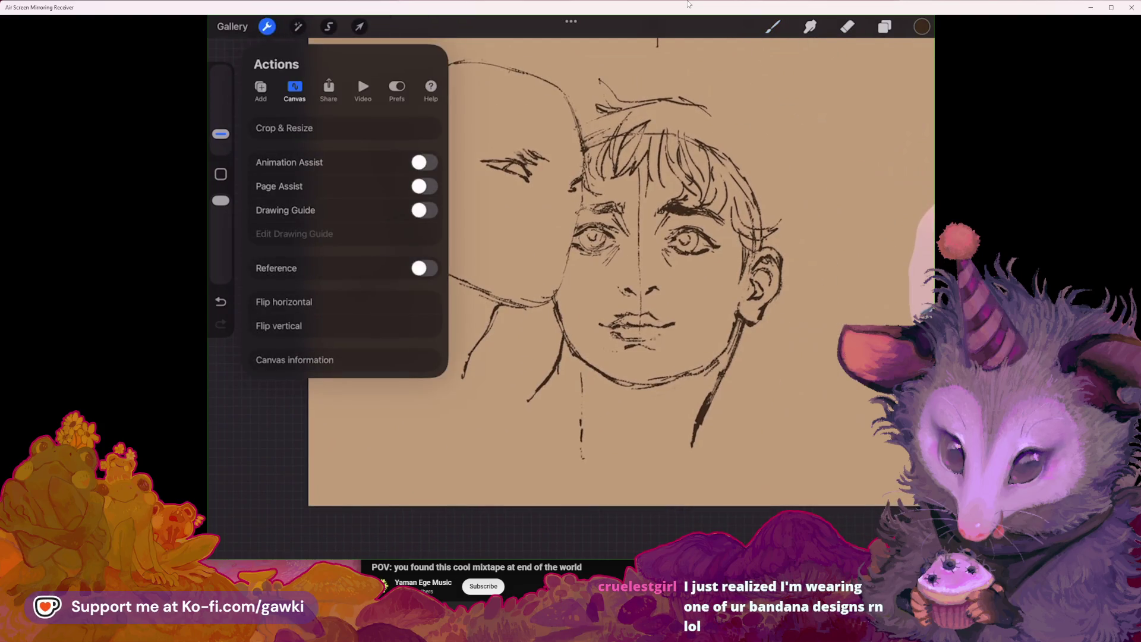
{"action": "left_click", "coordinate": [238, 304]}
{"action": "scroll", "coordinate": [595, 267], "scroll_direction": "up", "scroll_amount": 2}
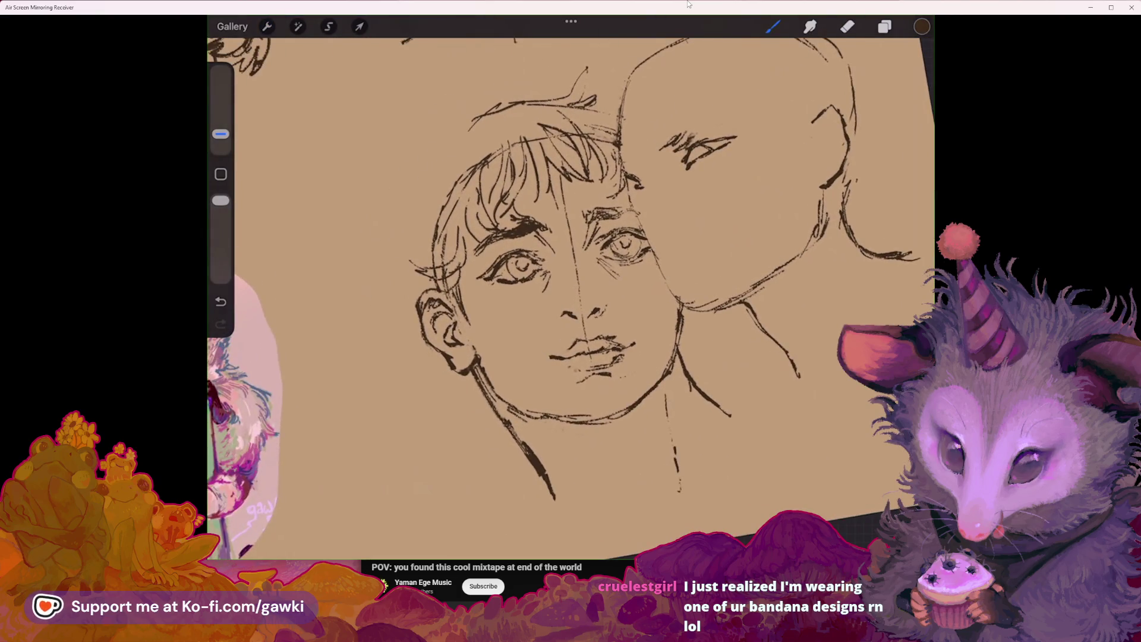
{"action": "scroll", "coordinate": [595, 267], "scroll_direction": "down", "scroll_amount": 1}
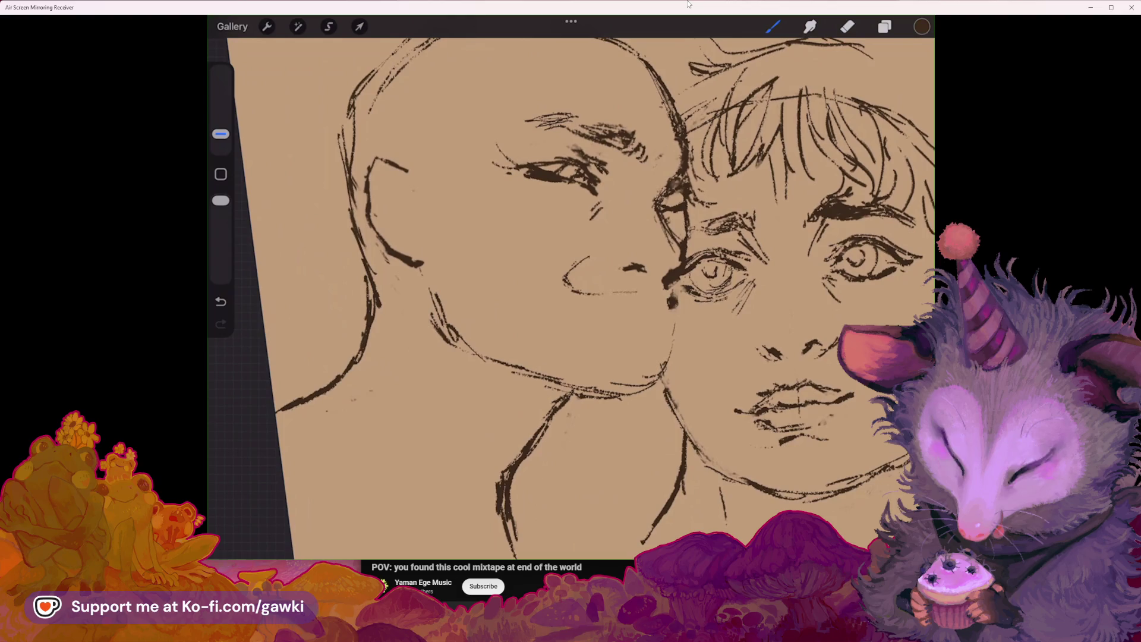
Step: Undo and redraw the short line under the left figure's nose
{"action": "key", "text": "ctrl+z"}
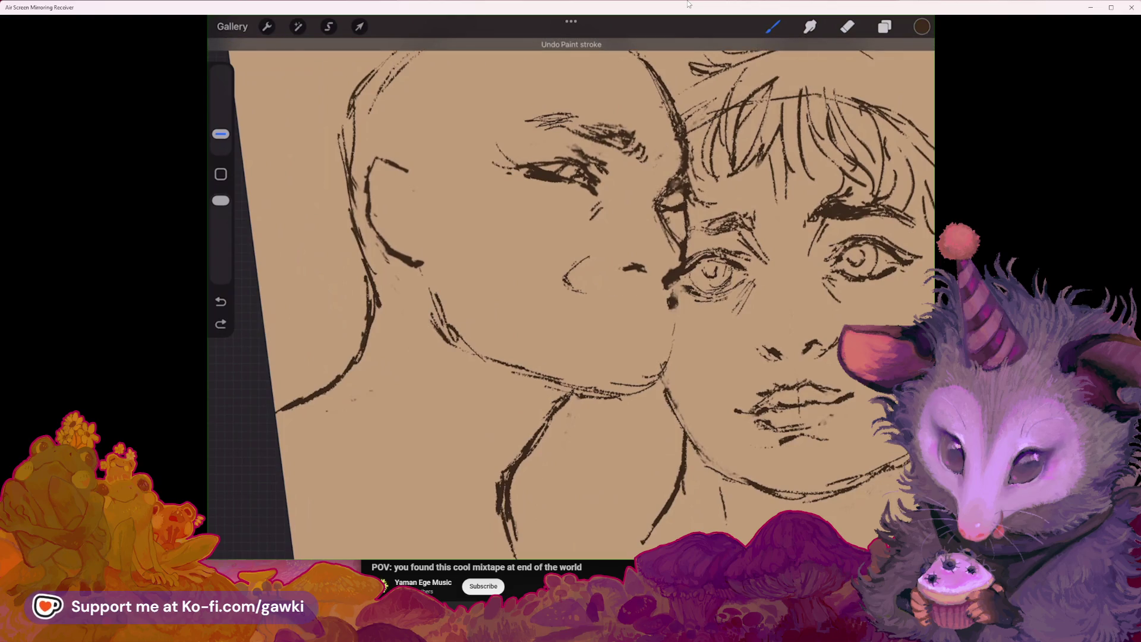
{"action": "left_click_drag", "start_coordinate": [588, 297], "coordinate": [644, 302]}
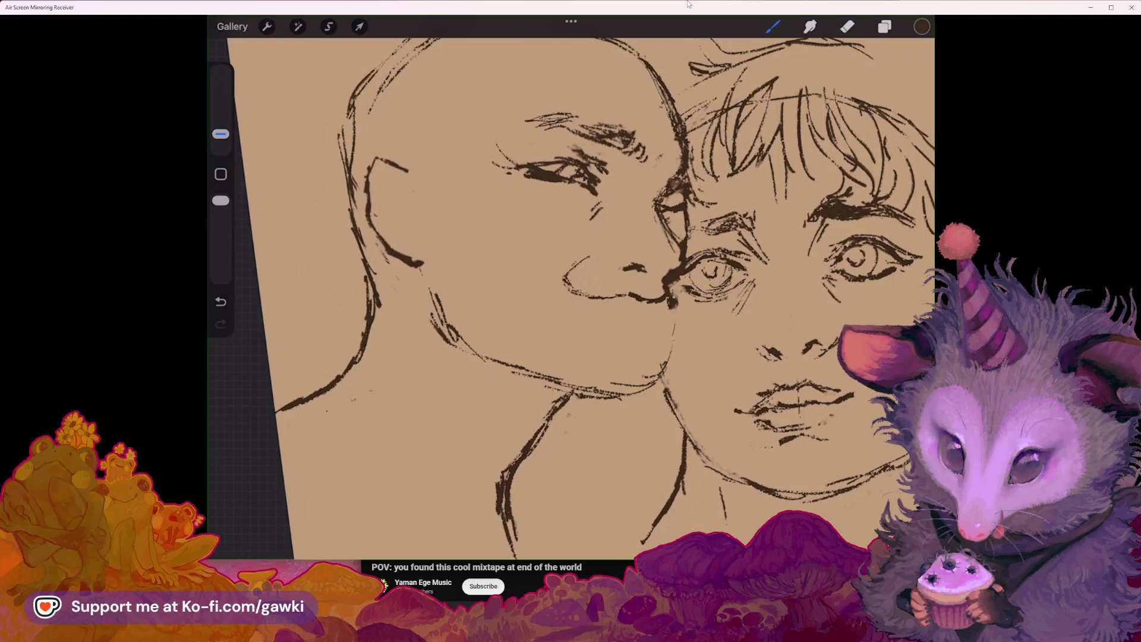
{"action": "scroll", "coordinate": [570, 297], "scroll_direction": "down", "scroll_amount": 3}
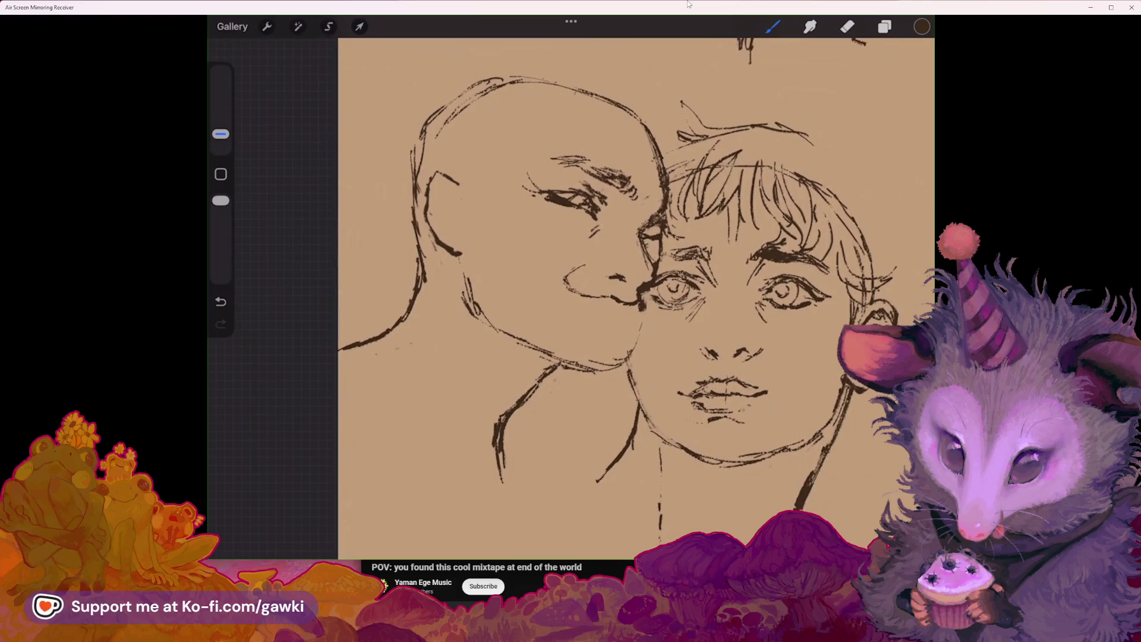
{"action": "scroll", "coordinate": [571, 285], "scroll_direction": "up", "scroll_amount": 2}
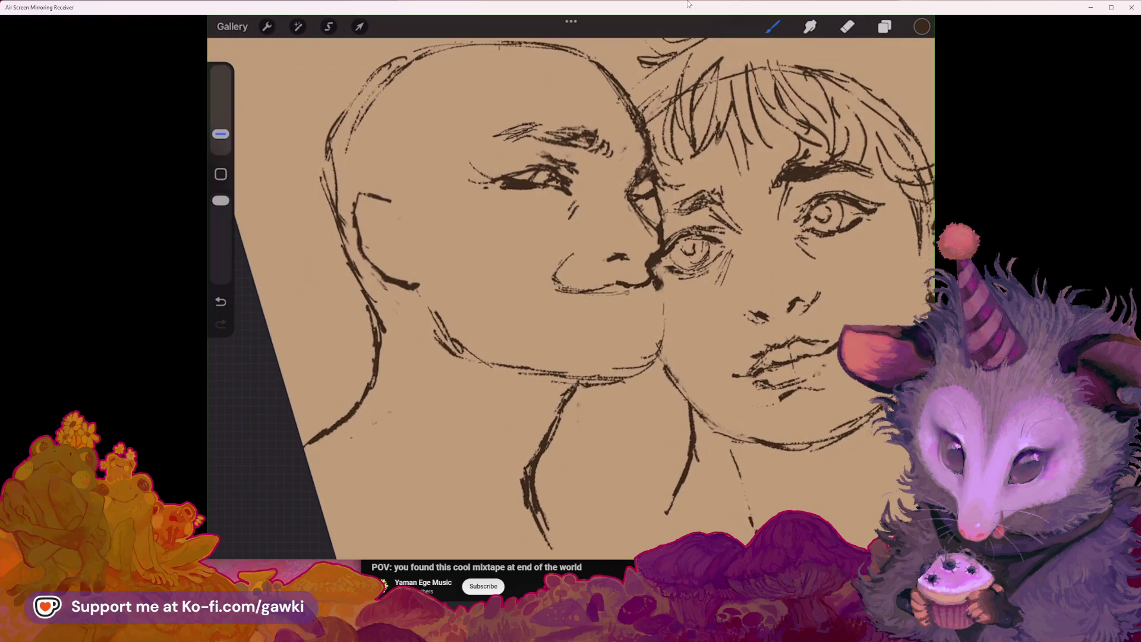
Step: Darken the line under the nose and part of the right figure's mouth line
{"action": "left_click_drag", "start_coordinate": [591, 297], "coordinate": [660, 289]}
{"action": "left_click_drag", "start_coordinate": [576, 290], "coordinate": [559, 294]}
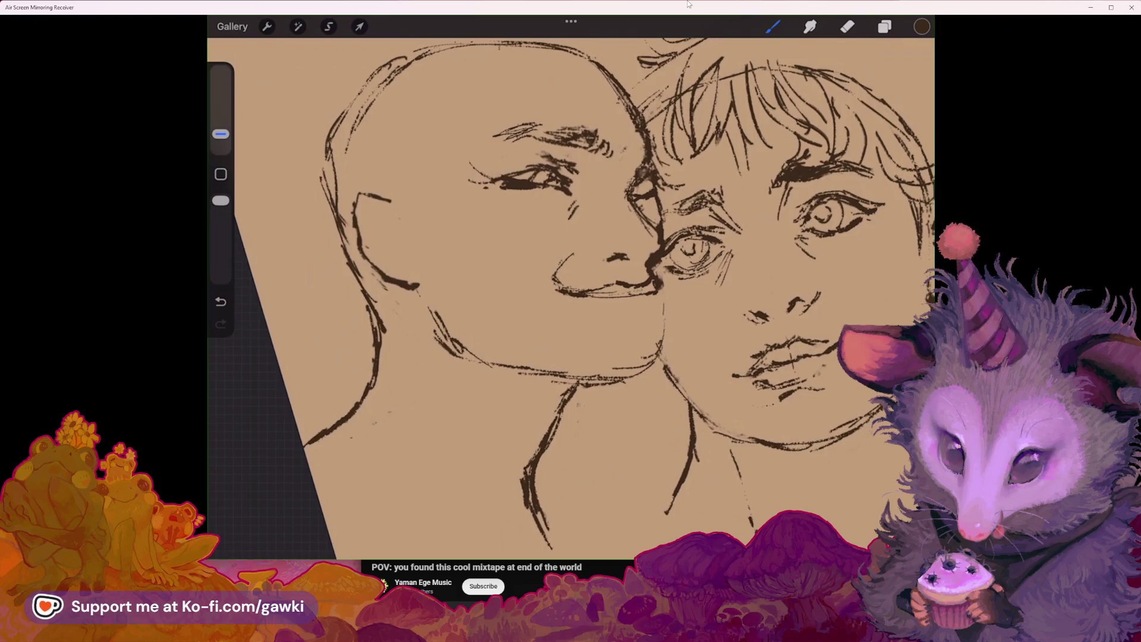
{"action": "scroll", "coordinate": [570, 285], "scroll_direction": "down", "scroll_amount": 3}
{"action": "scroll", "coordinate": [654, 285], "scroll_direction": "up", "scroll_amount": 3}
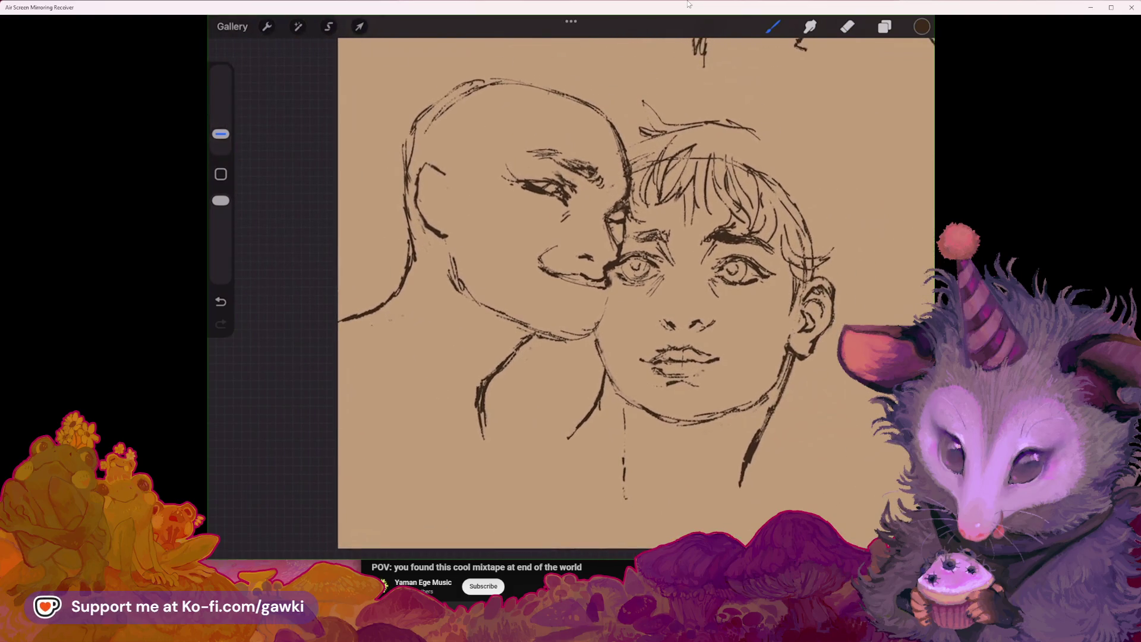
{"action": "left_click", "coordinate": [267, 26]}
Step: Mirror the canvas horizontally and transform the lasso-selected cheek lines of the right face
{"action": "left_click", "coordinate": [284, 302]}
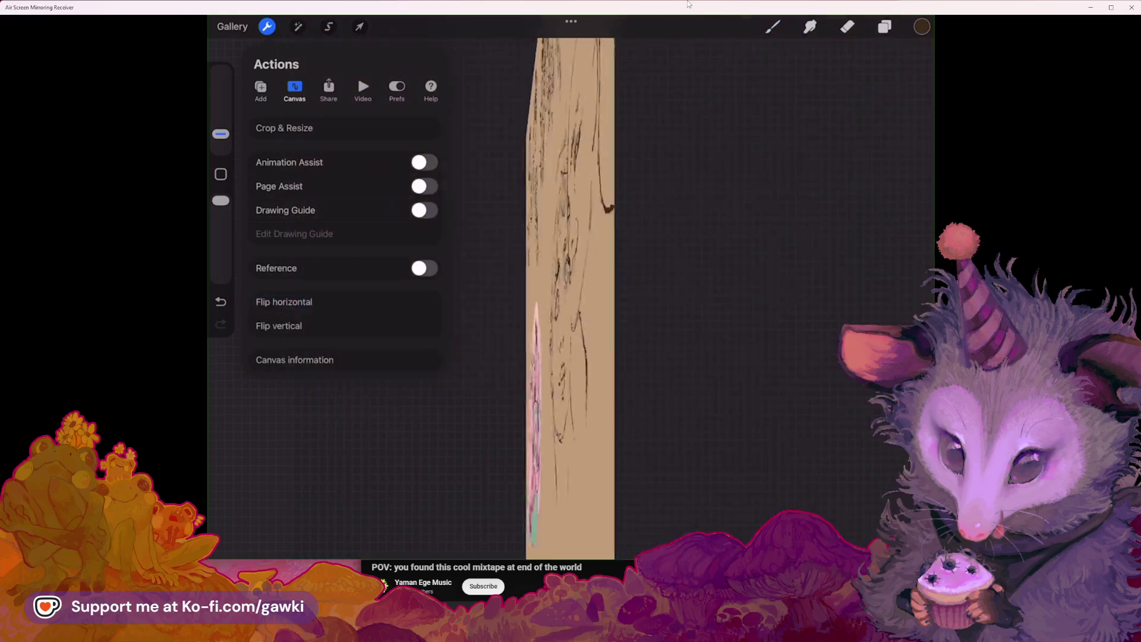
{"action": "left_click", "coordinate": [267, 26]}
{"action": "scroll", "coordinate": [653, 178], "scroll_direction": "up", "scroll_amount": 2}
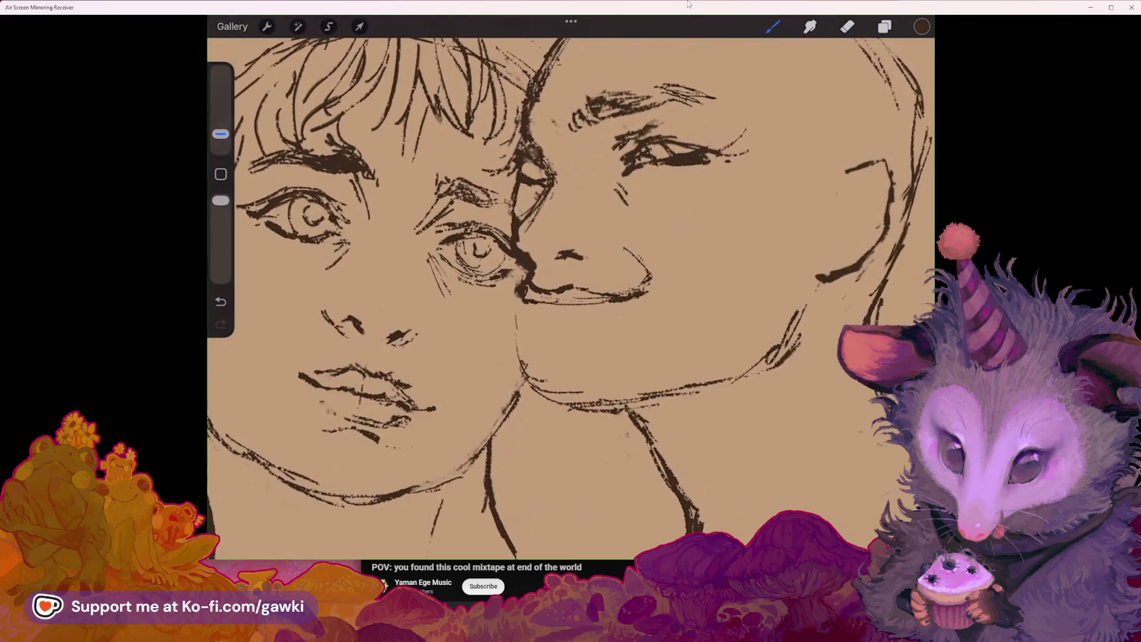
{"action": "left_click", "coordinate": [329, 26]}
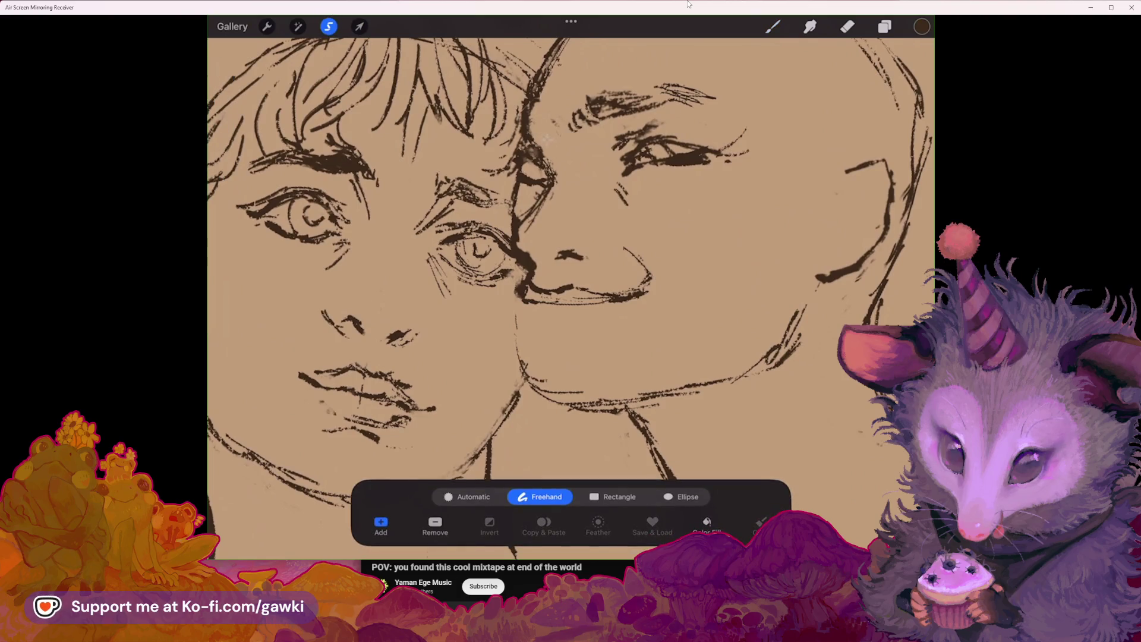
{"action": "mouse_move", "coordinate": [548, 138]}
{"action": "left_mouse_down"}
{"action": "mouse_move", "coordinate": [523, 187]}
{"action": "mouse_move", "coordinate": [548, 138]}
{"action": "left_mouse_up"}
{"action": "left_click", "coordinate": [359, 26]}
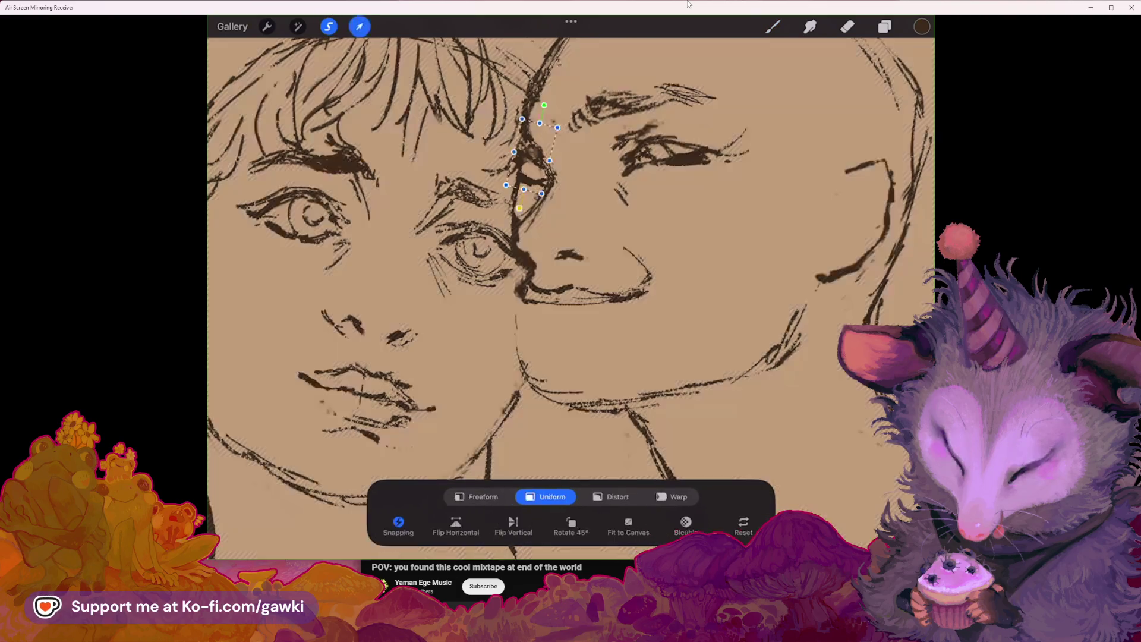
{"action": "left_click", "coordinate": [772, 26]}
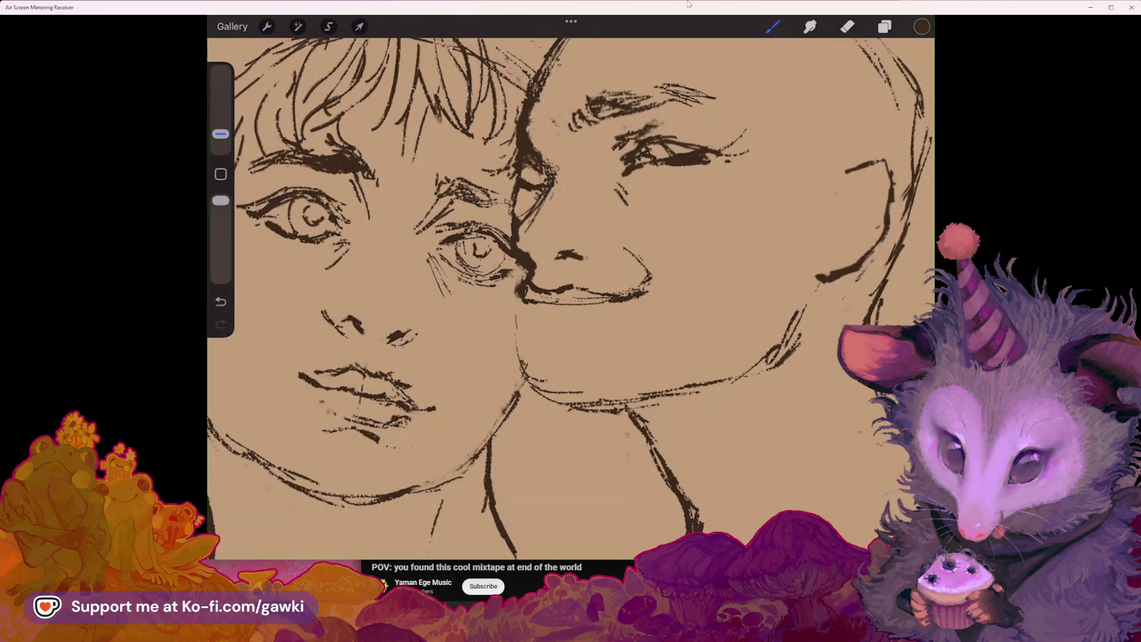
Step: Lasso the right face's eye and brow and shift them slightly right and down
{"action": "left_click", "coordinate": [329, 26]}
{"action": "mouse_move", "coordinate": [576, 114]}
{"action": "left_mouse_down"}
{"action": "mouse_move", "coordinate": [627, 104]}
{"action": "mouse_move", "coordinate": [576, 114]}
{"action": "left_mouse_up"}
{"action": "left_click", "coordinate": [359, 26]}
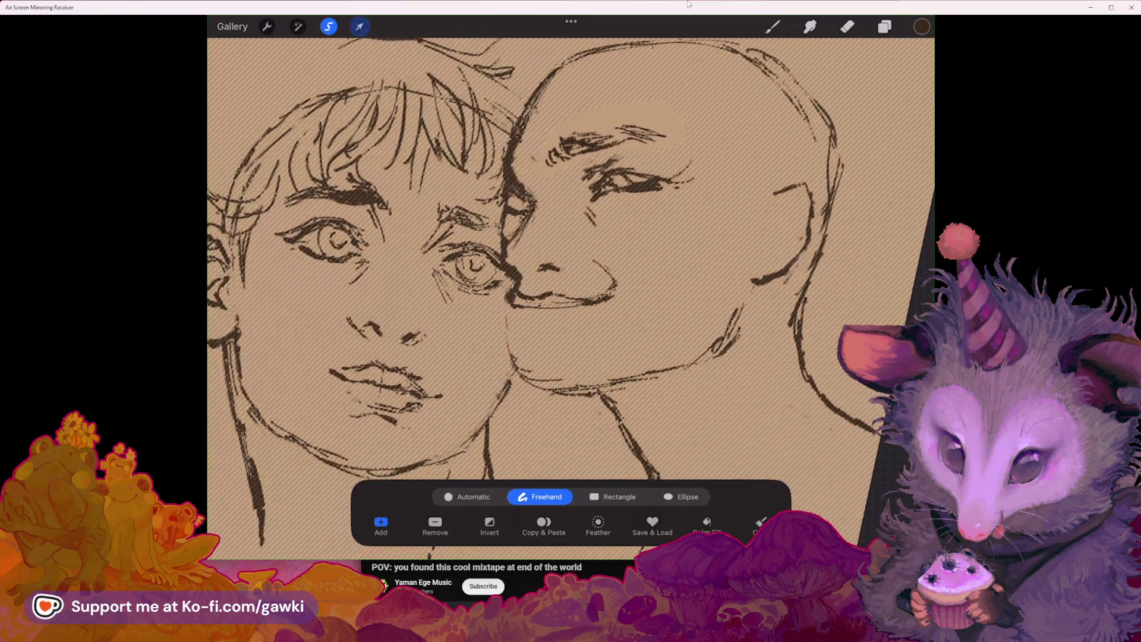
{"action": "left_click_drag", "start_coordinate": [600, 155], "coordinate": [605, 157]}
{"action": "left_click", "coordinate": [772, 26]}
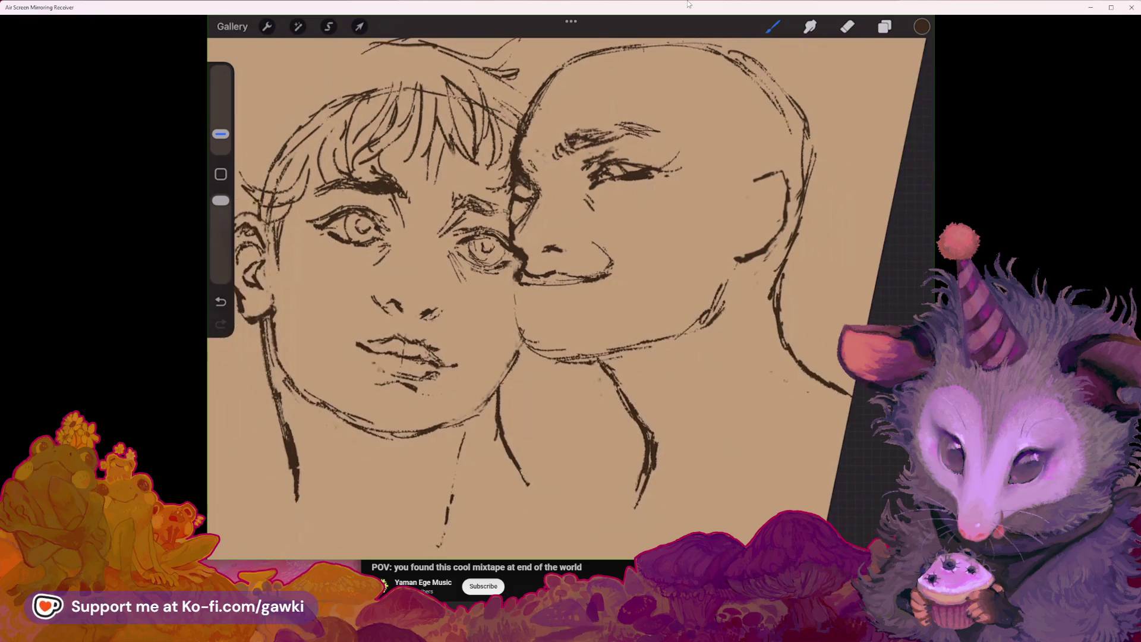
{"action": "left_click", "coordinate": [329, 26]}
Step: Lasso the right face's mouth and warp its corners so the lines bend slightly inward
{"action": "left_click_drag", "start_coordinate": [620, 252], "coordinate": [558, 258]}
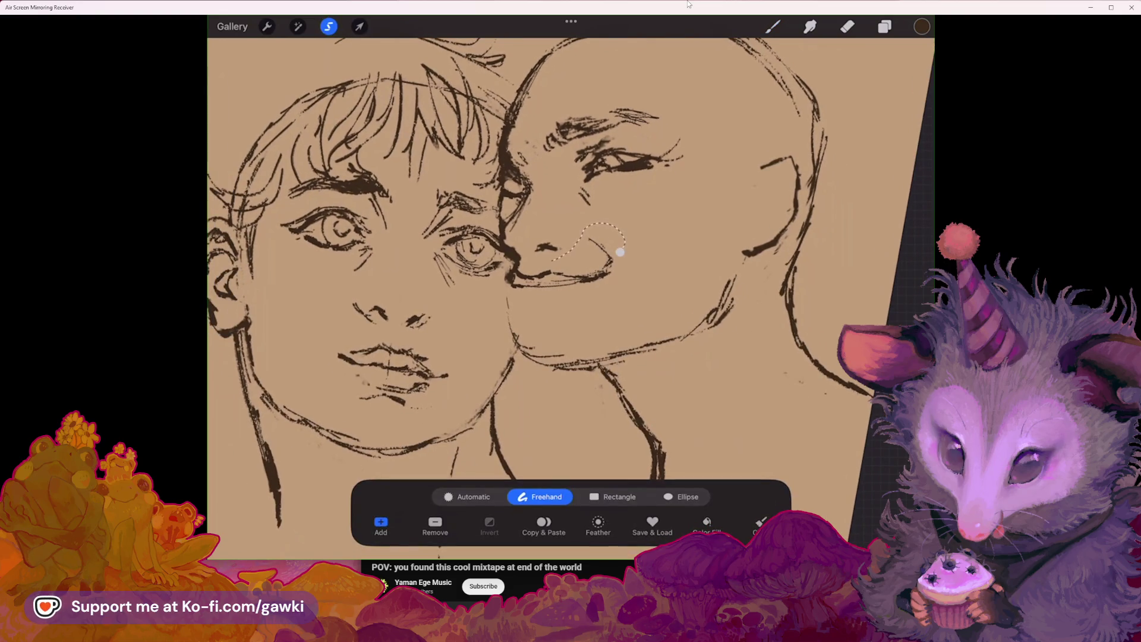
{"action": "left_click", "coordinate": [620, 252]}
{"action": "left_click", "coordinate": [359, 26]}
{"action": "left_click", "coordinate": [672, 496]}
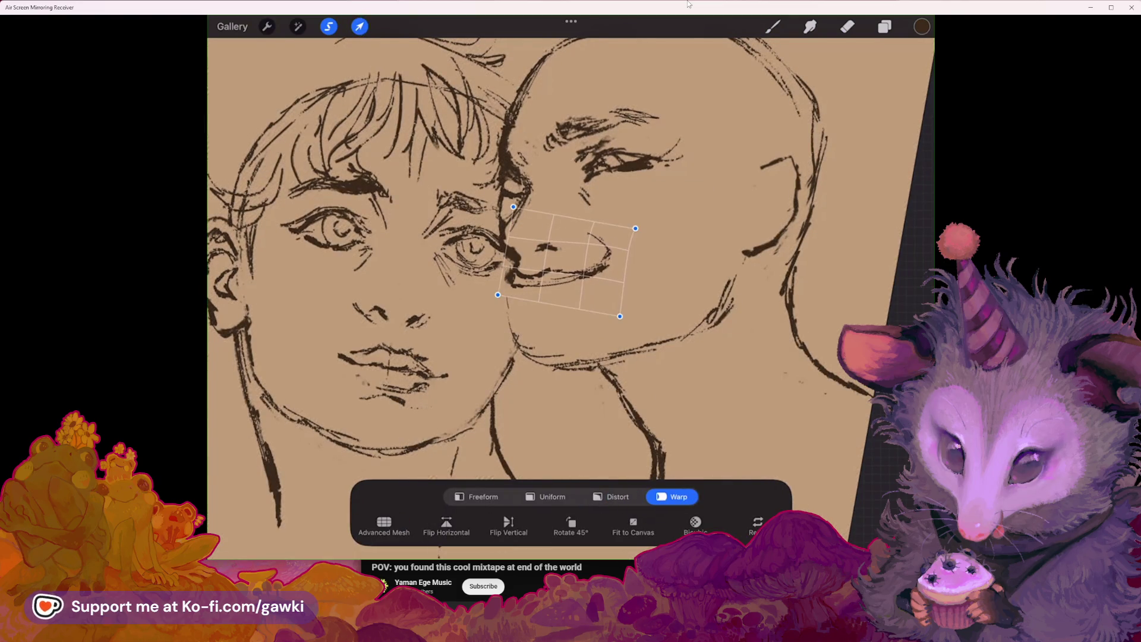
{"action": "left_click_drag", "start_coordinate": [497, 294], "coordinate": [499, 301]}
{"action": "left_click_drag", "start_coordinate": [571, 267], "coordinate": [575, 271]}
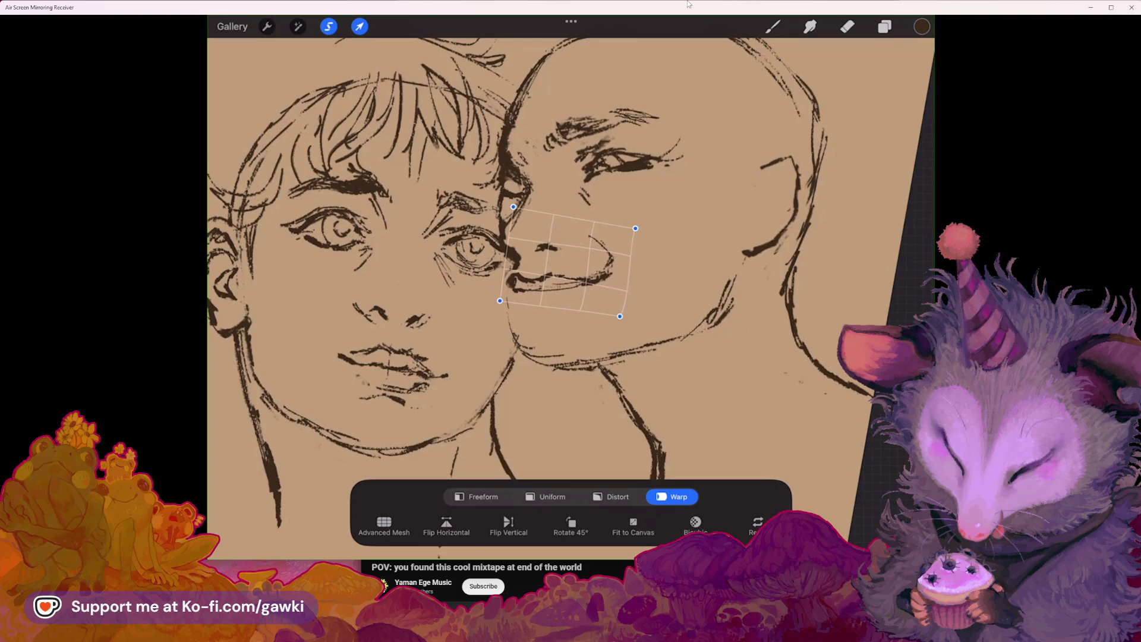
{"action": "left_click_drag", "start_coordinate": [635, 228], "coordinate": [626, 237]}
{"action": "left_click_drag", "start_coordinate": [620, 317], "coordinate": [621, 313]}
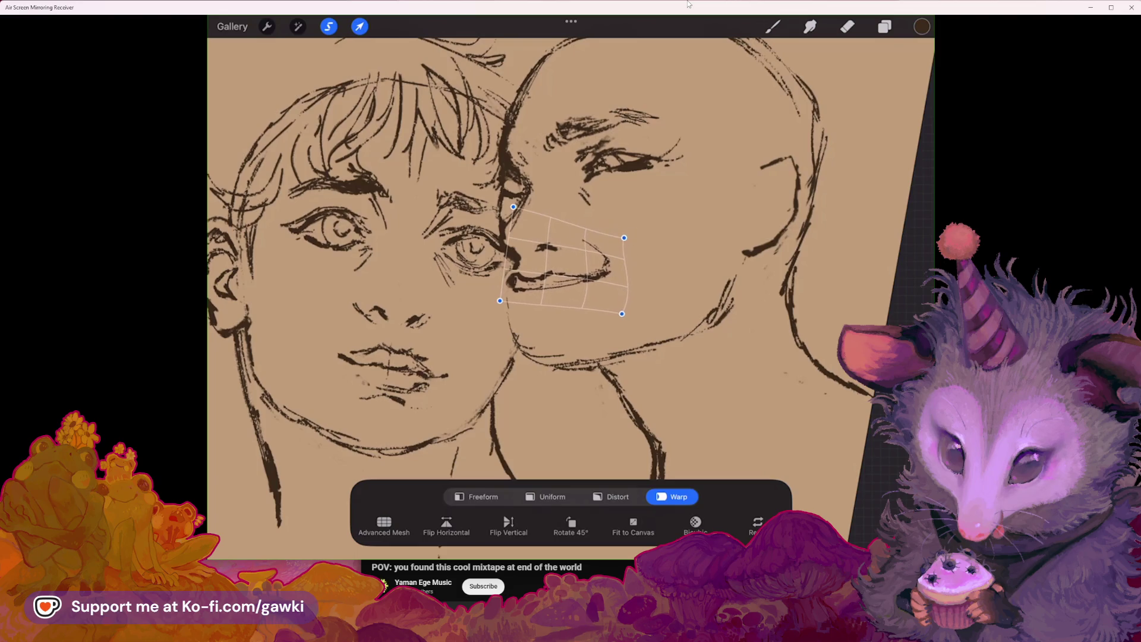
{"action": "left_click_drag", "start_coordinate": [500, 301], "coordinate": [530, 274]}
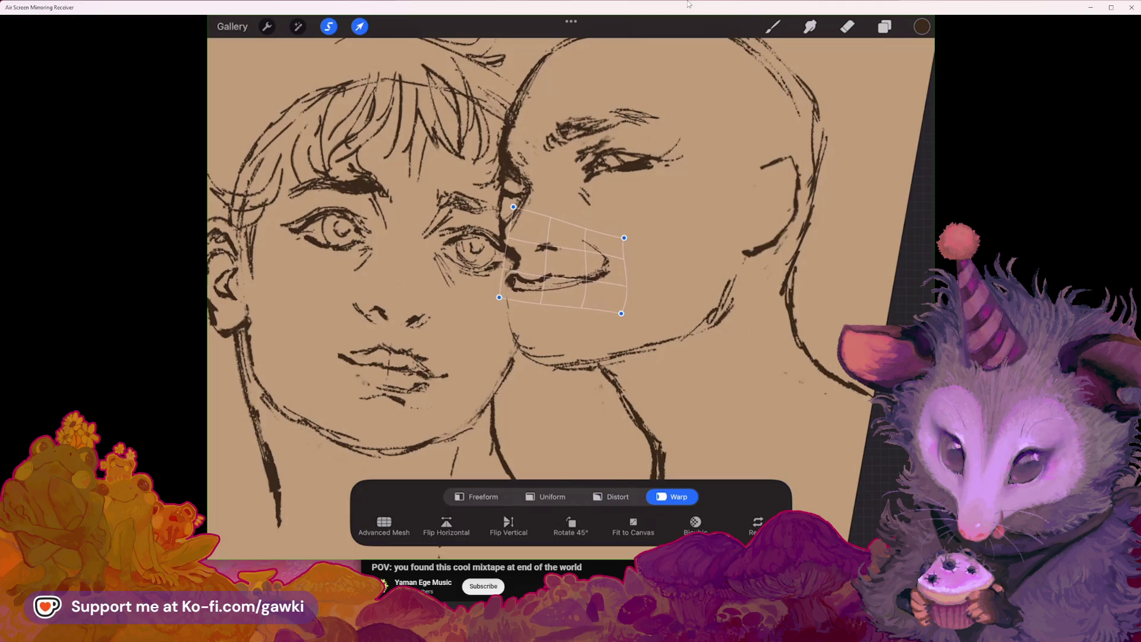
{"action": "left_click", "coordinate": [773, 26]}
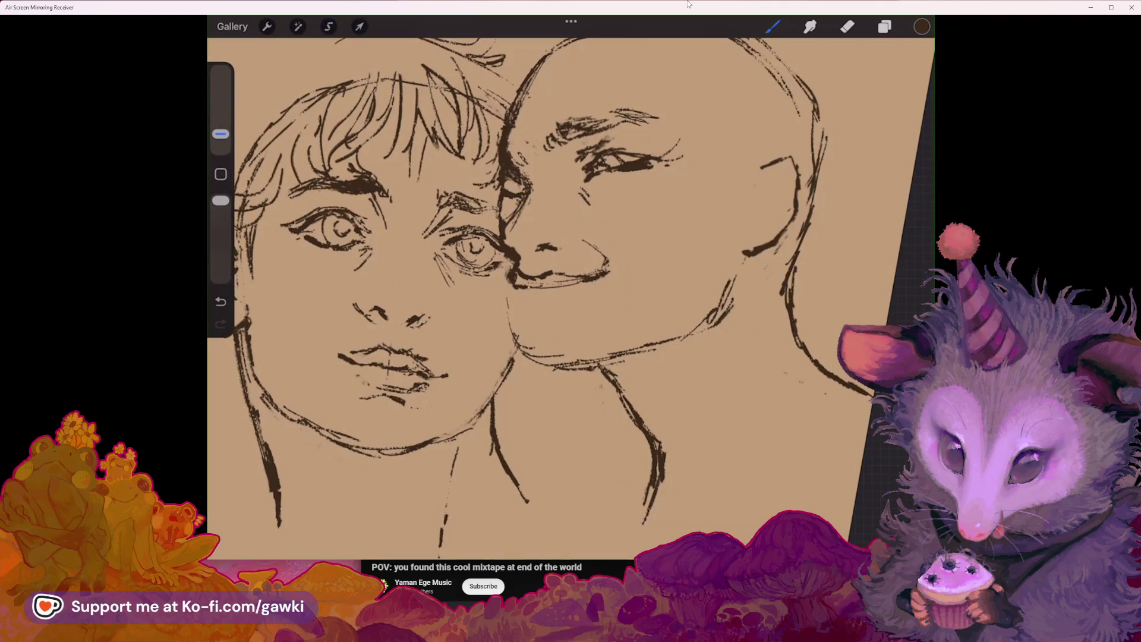
Step: Extend a stroke near the right face's chin and enlarge the eraser size
{"action": "left_click_drag", "start_coordinate": [537, 305], "coordinate": [561, 301]}
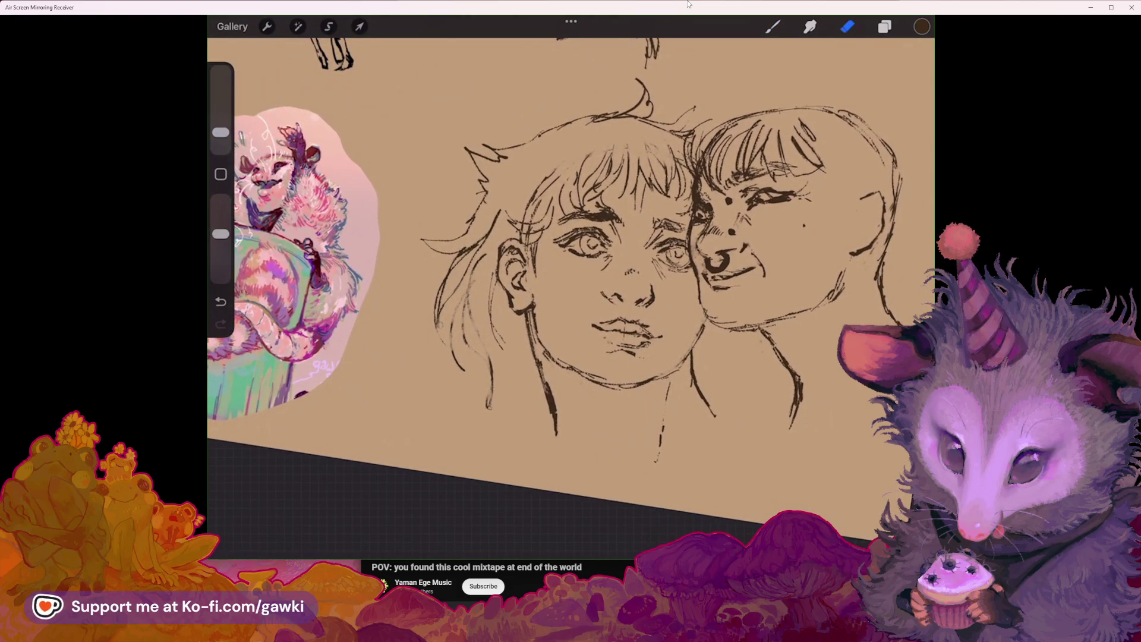
{"action": "left_click_drag", "start_coordinate": [220, 132], "coordinate": [221, 94]}
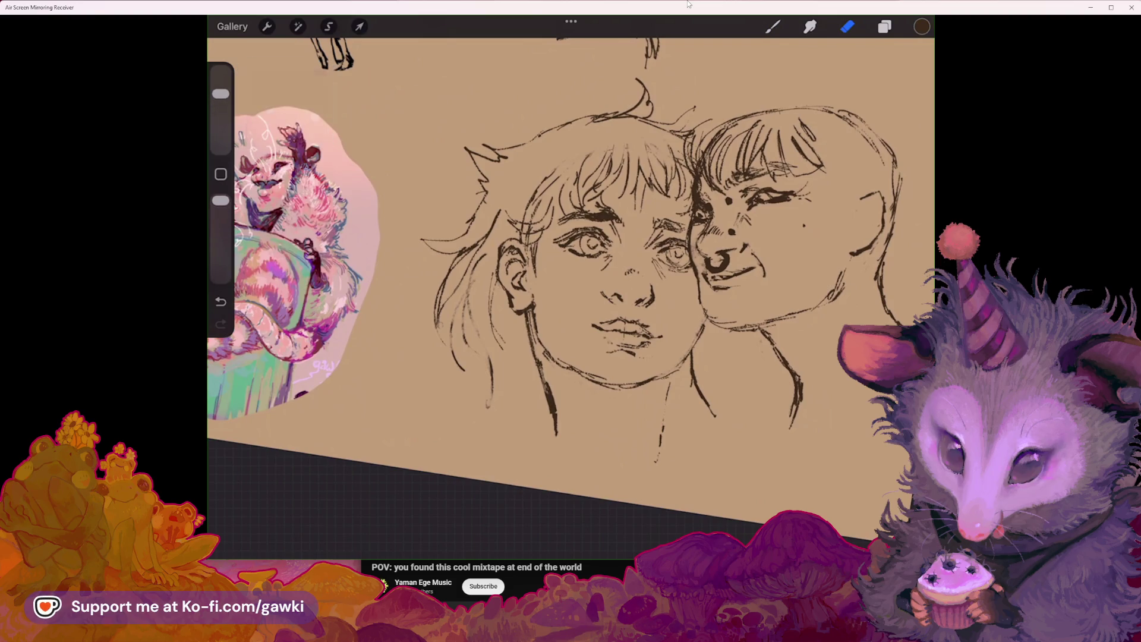
{"action": "left_click", "coordinate": [773, 26]}
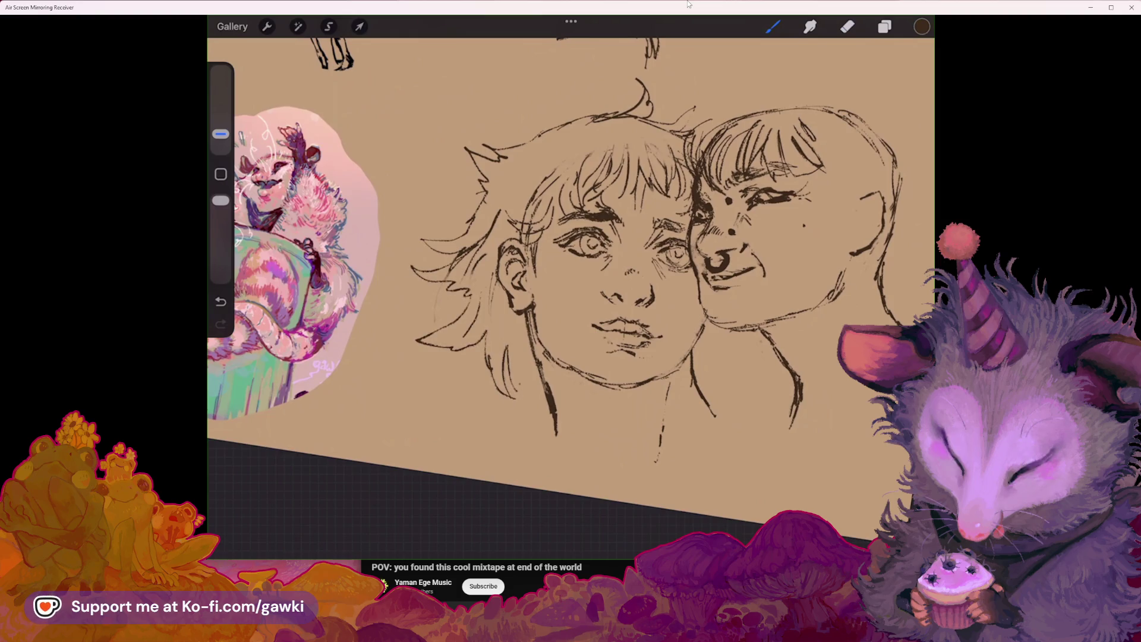
Step: Draw spiky hair strands beside the left jaw and neck and collar lines below the face
{"action": "left_click_drag", "start_coordinate": [453, 386], "coordinate": [481, 408]}
{"action": "left_click_drag", "start_coordinate": [491, 417], "coordinate": [512, 432]}
{"action": "left_click_drag", "start_coordinate": [690, 362], "coordinate": [658, 467]}
{"action": "left_click_drag", "start_coordinate": [589, 244], "coordinate": [493, 285]}
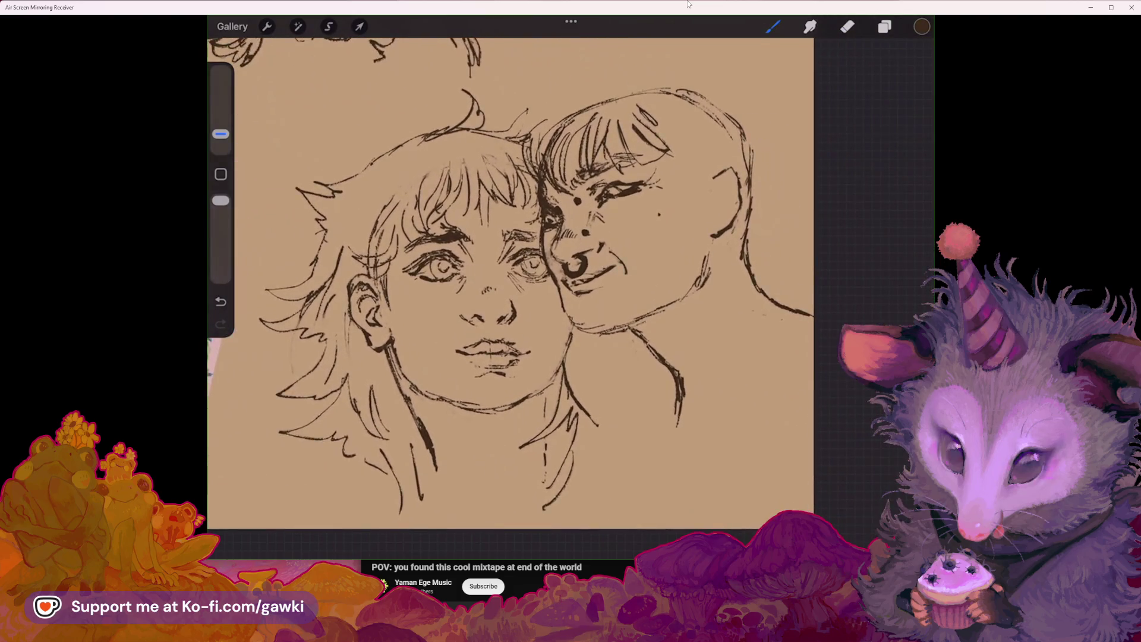
{"action": "left_click_drag", "start_coordinate": [538, 327], "coordinate": [556, 297]}
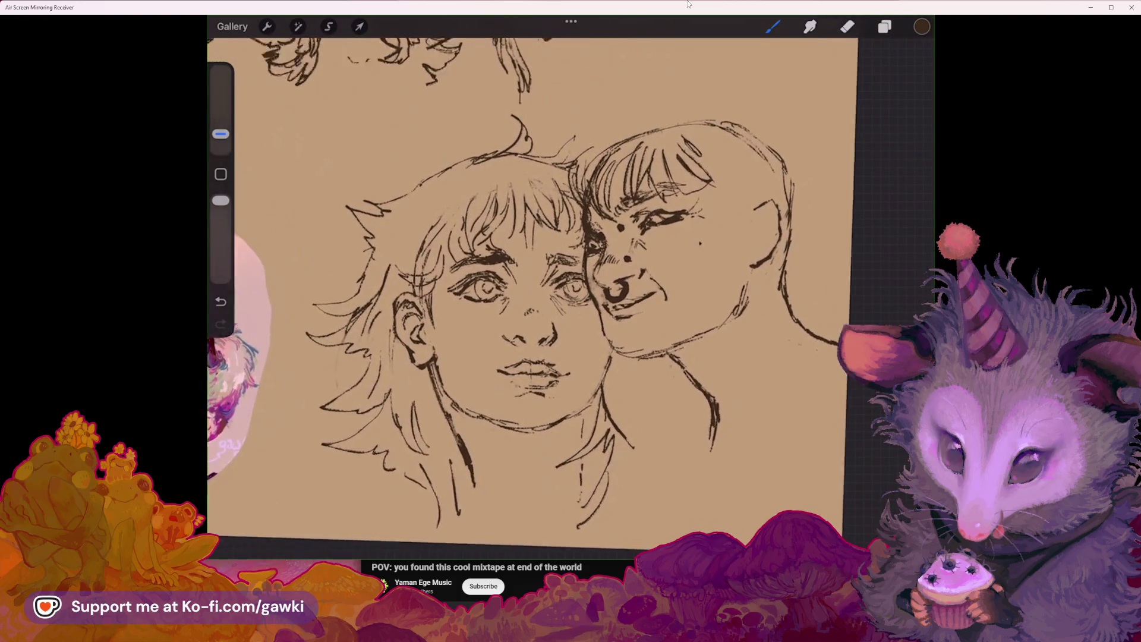
{"action": "scroll", "coordinate": [541, 178], "scroll_direction": "up", "scroll_amount": 2}
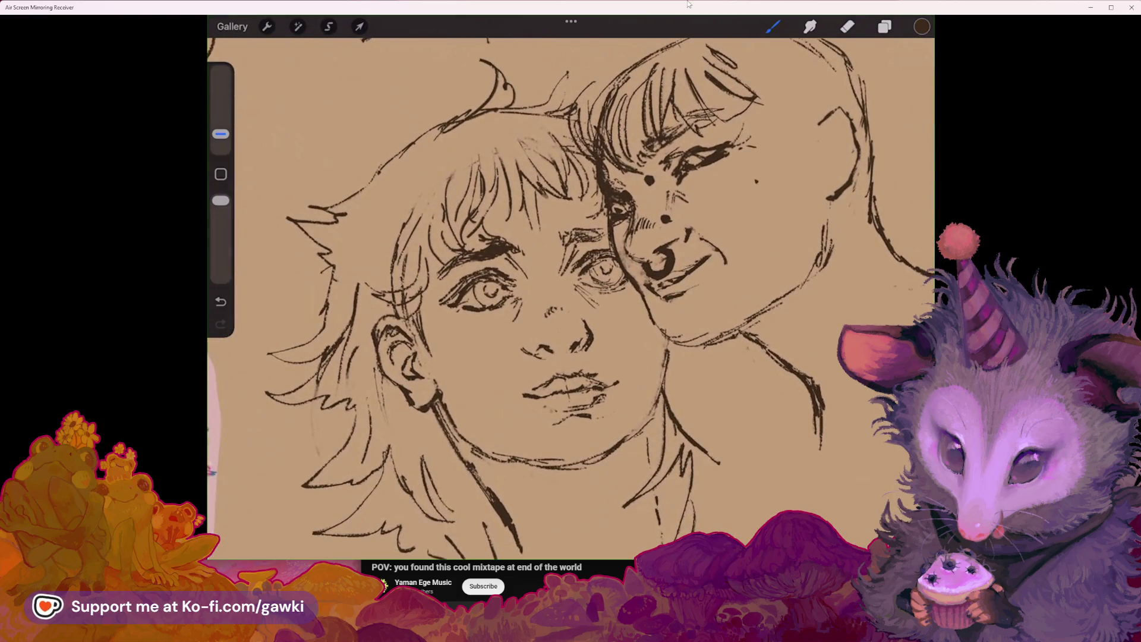
{"action": "scroll", "coordinate": [523, 297], "scroll_direction": "down", "scroll_amount": 3}
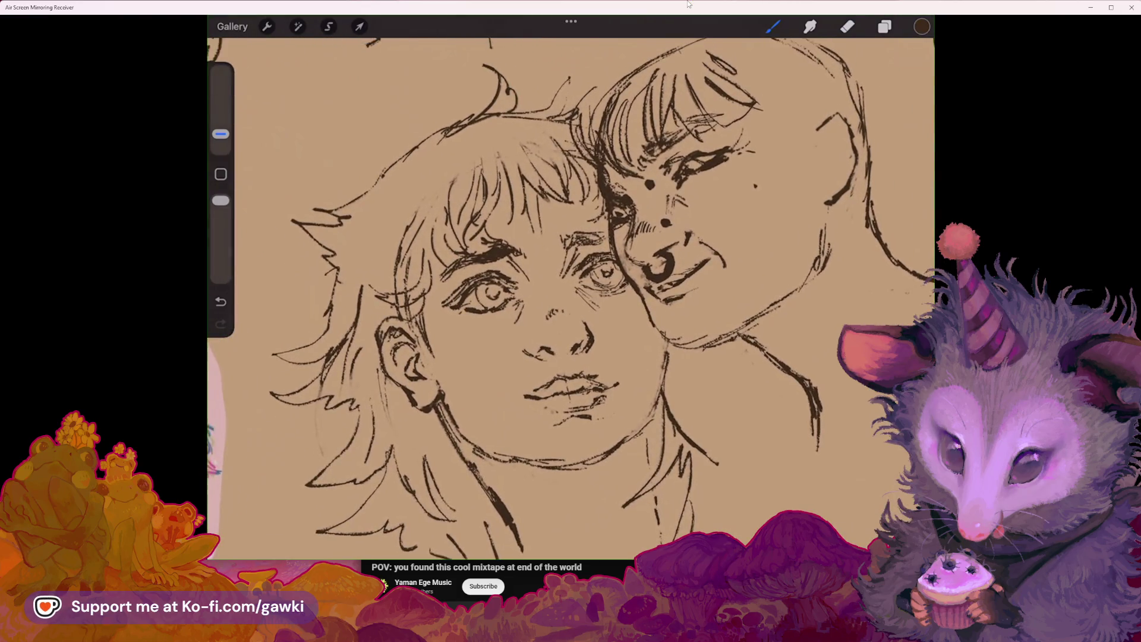
{"action": "scroll", "coordinate": [586, 208], "scroll_direction": "up", "scroll_amount": 1}
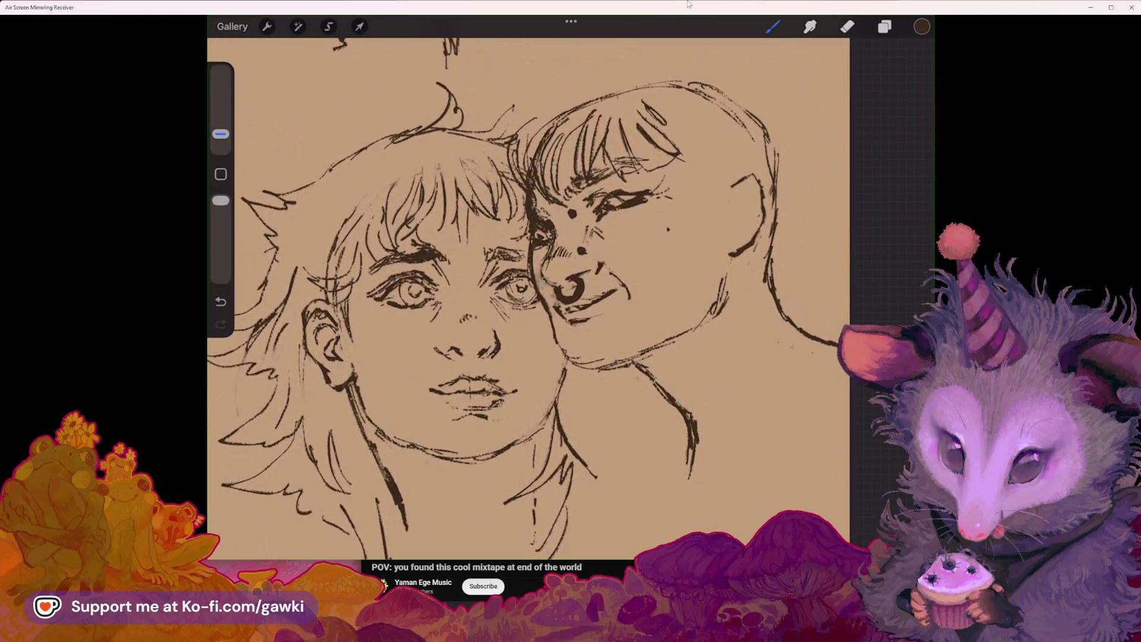
{"action": "scroll", "coordinate": [529, 297], "scroll_direction": "down", "scroll_amount": 2}
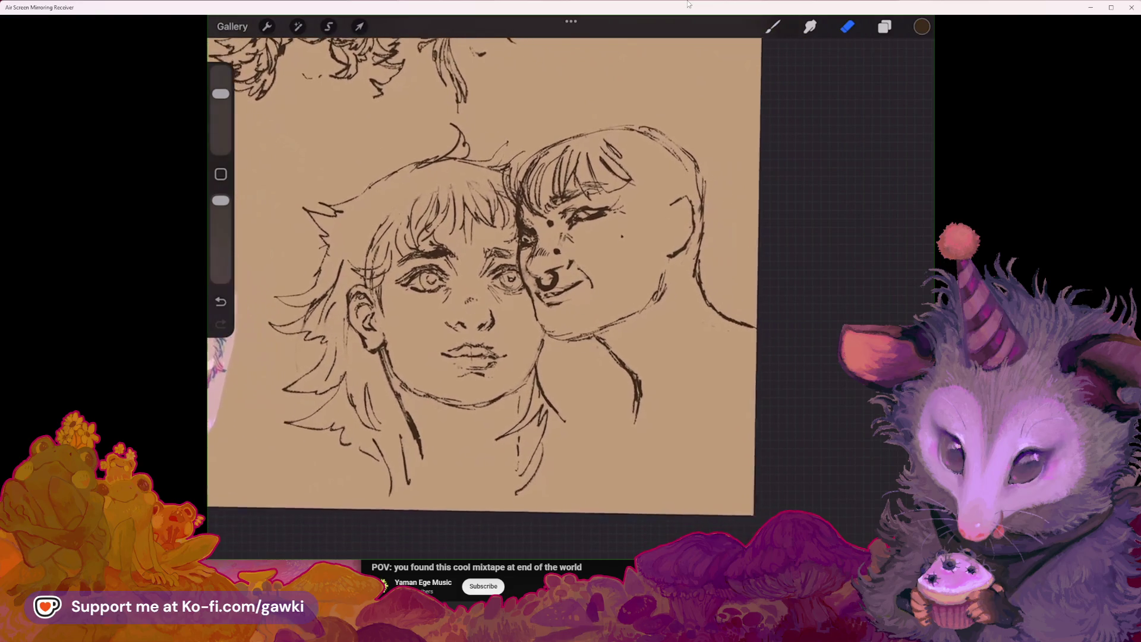
Step: Select the top of the older figure's head and darken its fringe with the brush
{"action": "left_click_drag", "start_coordinate": [516, 152], "coordinate": [702, 116]}
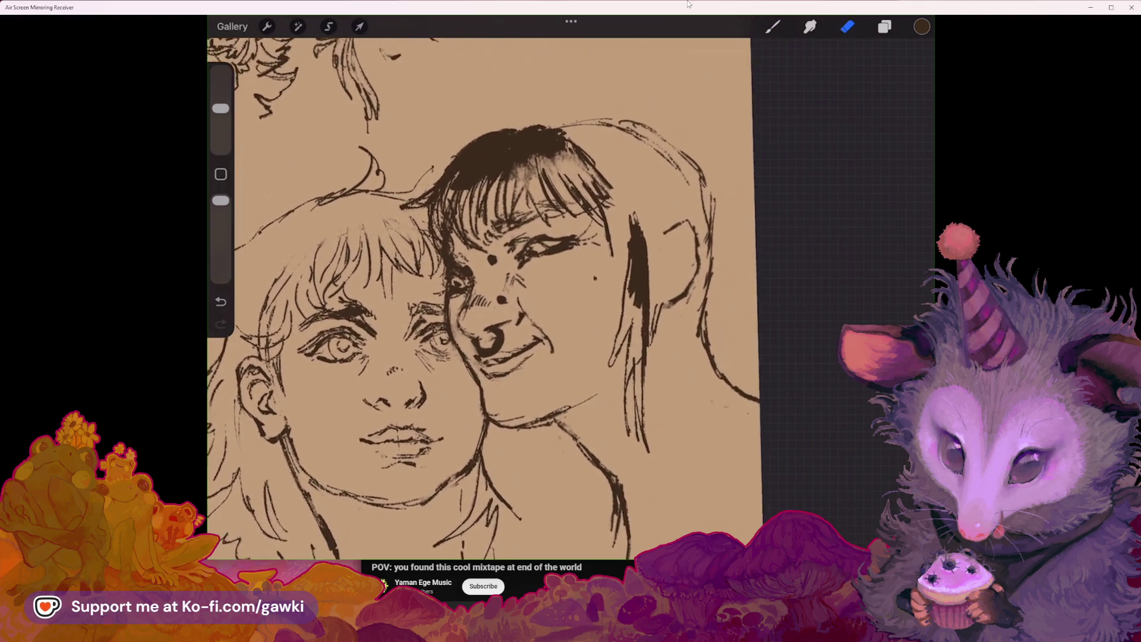
{"action": "key", "text": "b"}
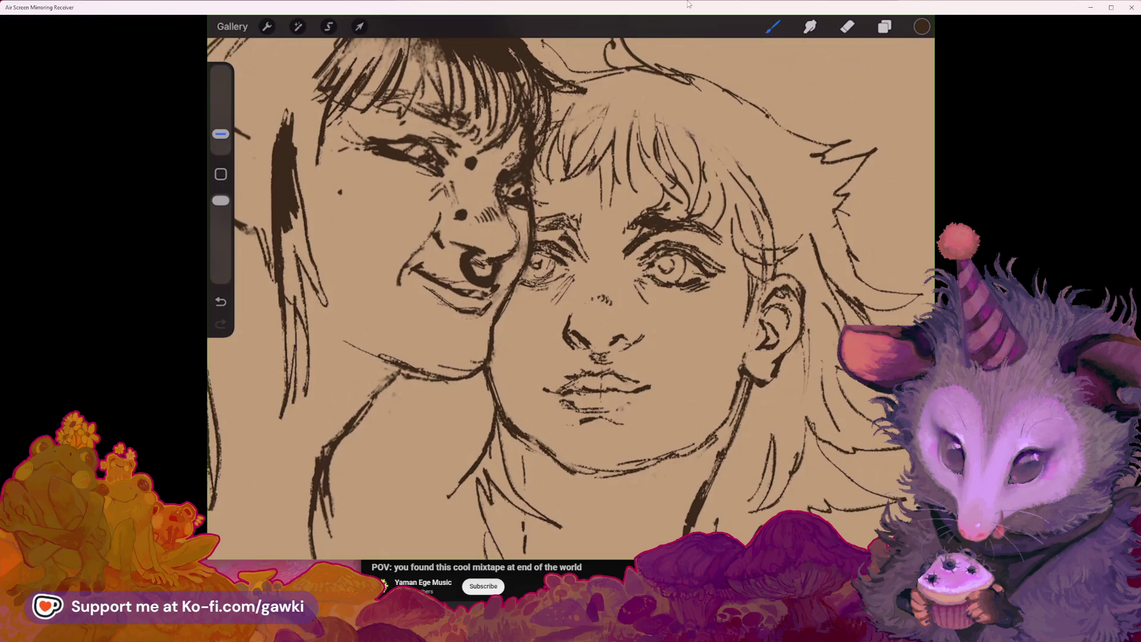
{"action": "key", "text": "e"}
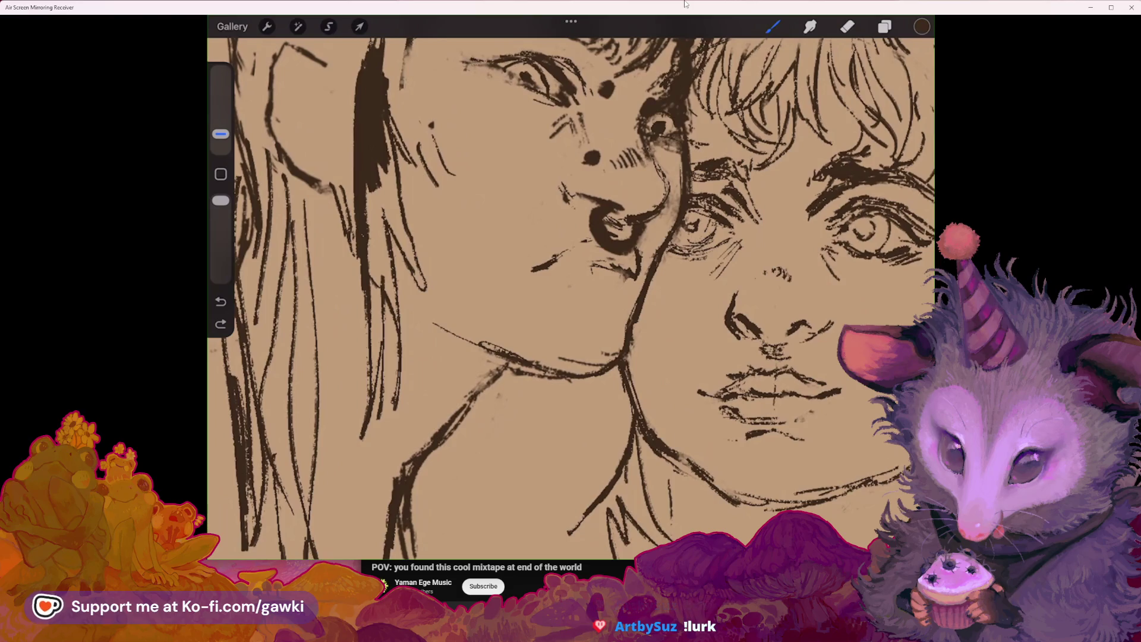
Step: Switch to the browser window showing the Imgur owl image
{"action": "key", "text": "alt+Tab"}
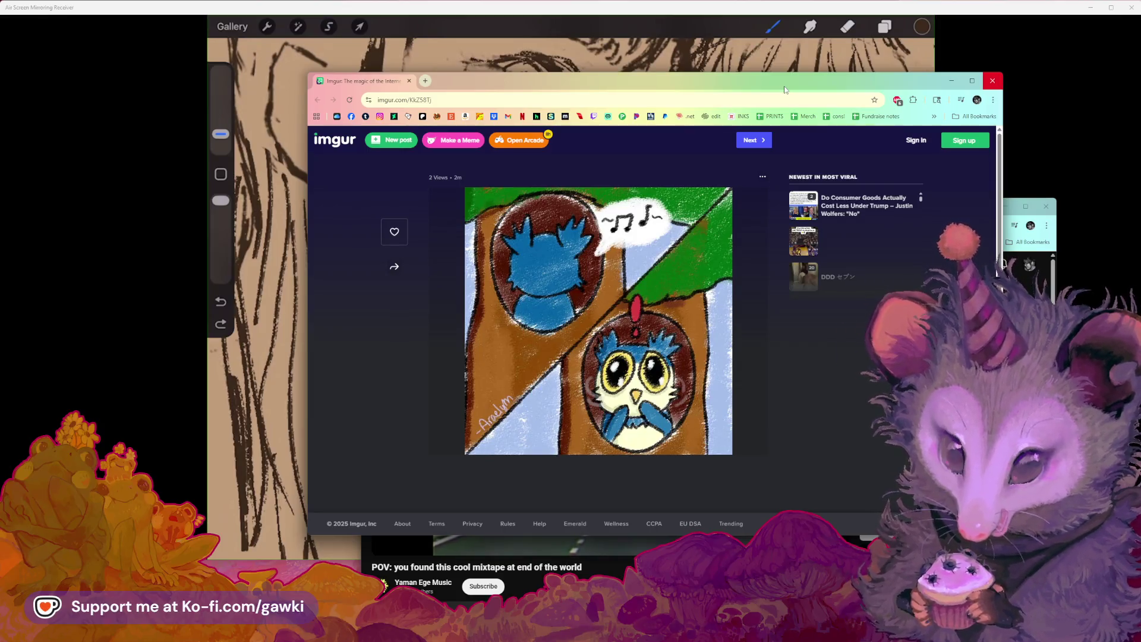
Step: Drag the Imgur owl window off to the right to reveal the YouTube mixtape video
{"action": "left_click_drag", "start_coordinate": [784, 88], "coordinate": [775, 89]}
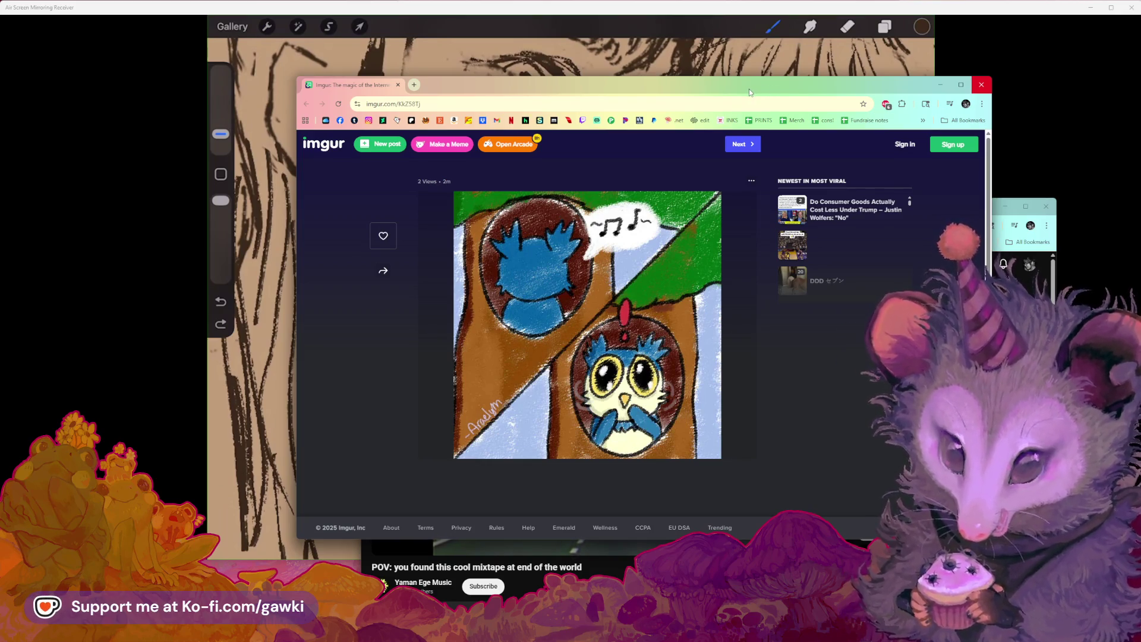
{"action": "left_click_drag", "start_coordinate": [748, 92], "coordinate": [743, 98]}
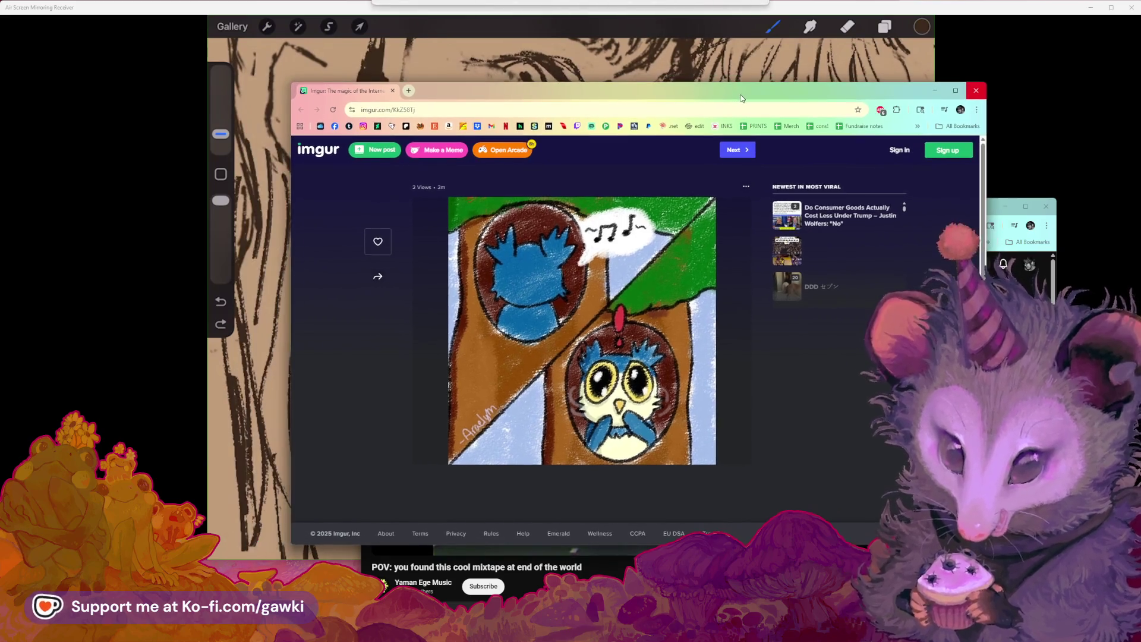
{"action": "mouse_move", "coordinate": [652, 104]}
{"action": "left_mouse_down"}
{"action": "mouse_move", "coordinate": [675, 83]}
{"action": "mouse_move", "coordinate": [669, 109]}
{"action": "left_mouse_up"}
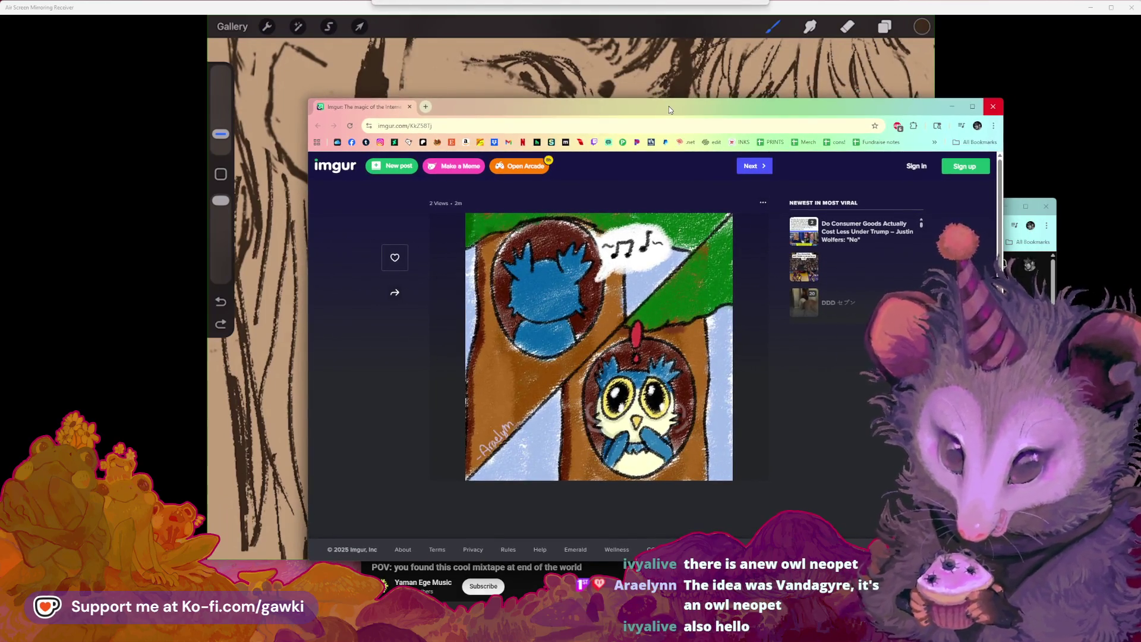
{"action": "left_click_drag", "start_coordinate": [668, 105], "coordinate": [669, 106]}
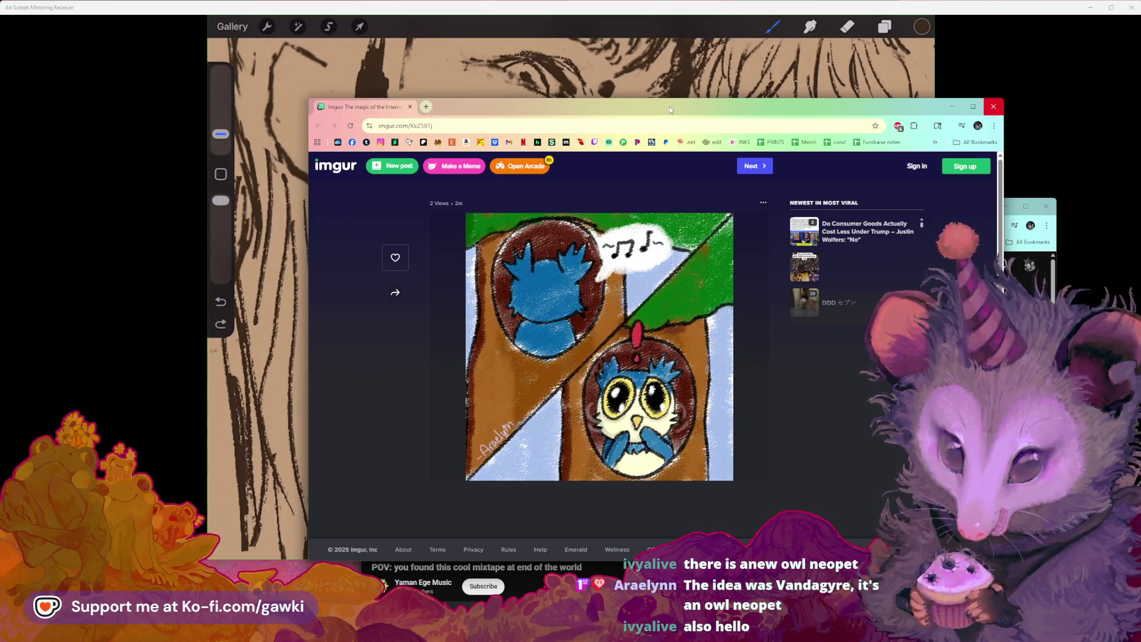
{"action": "left_click_drag", "start_coordinate": [670, 105], "coordinate": [715, 111]}
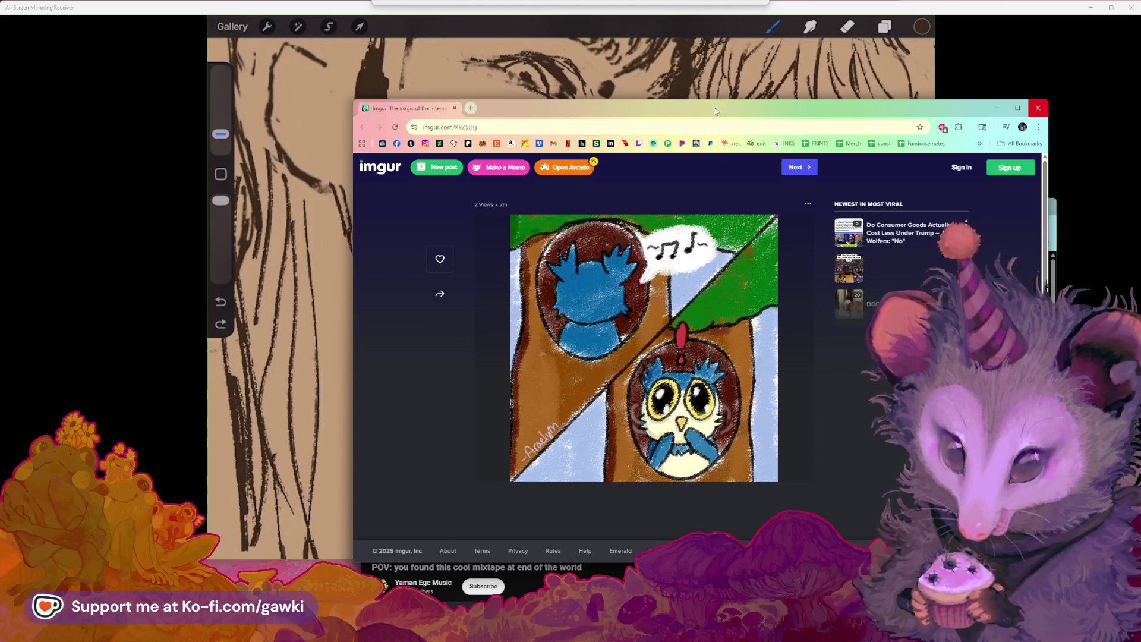
{"action": "left_click_drag", "start_coordinate": [734, 106], "coordinate": [720, 123]}
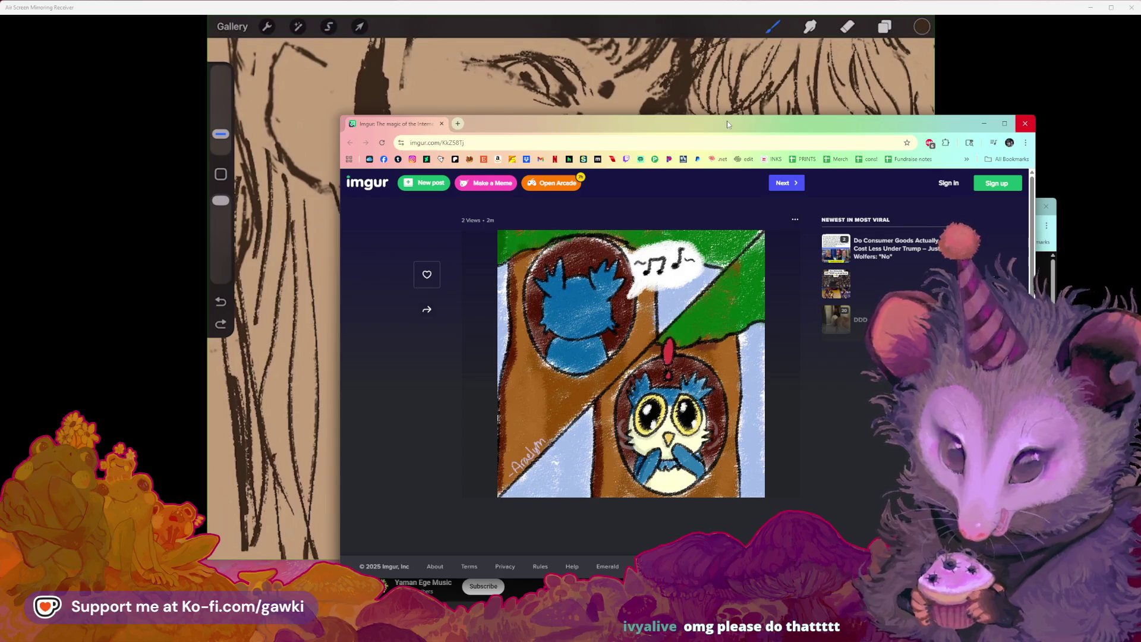
{"action": "left_click_drag", "start_coordinate": [728, 124], "coordinate": [730, 126]}
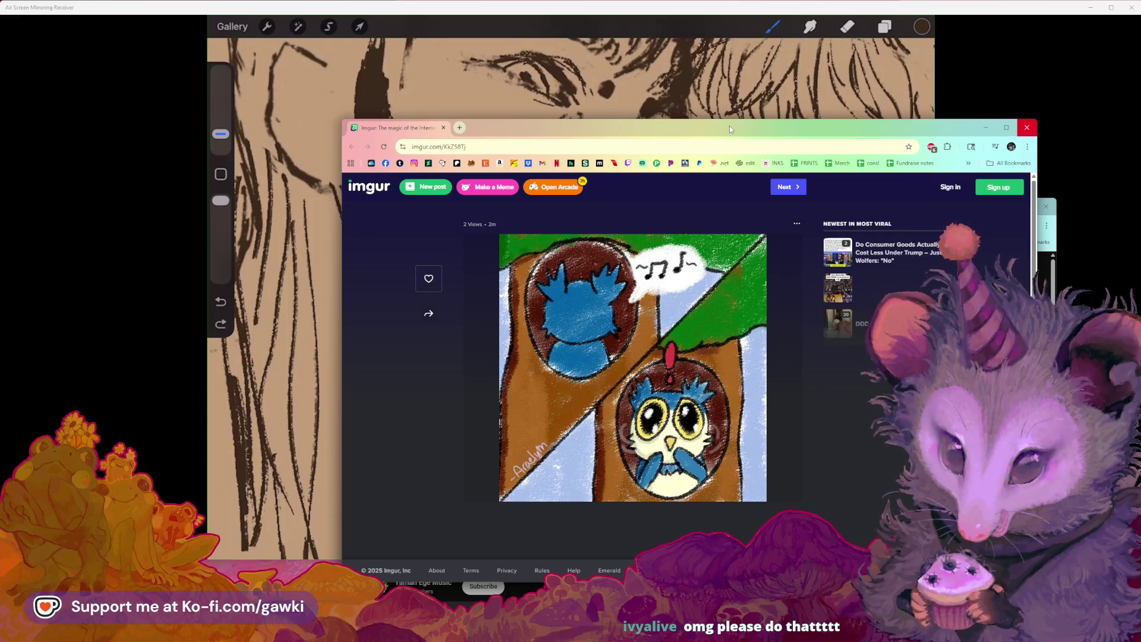
{"action": "mouse_move", "coordinate": [728, 80]}
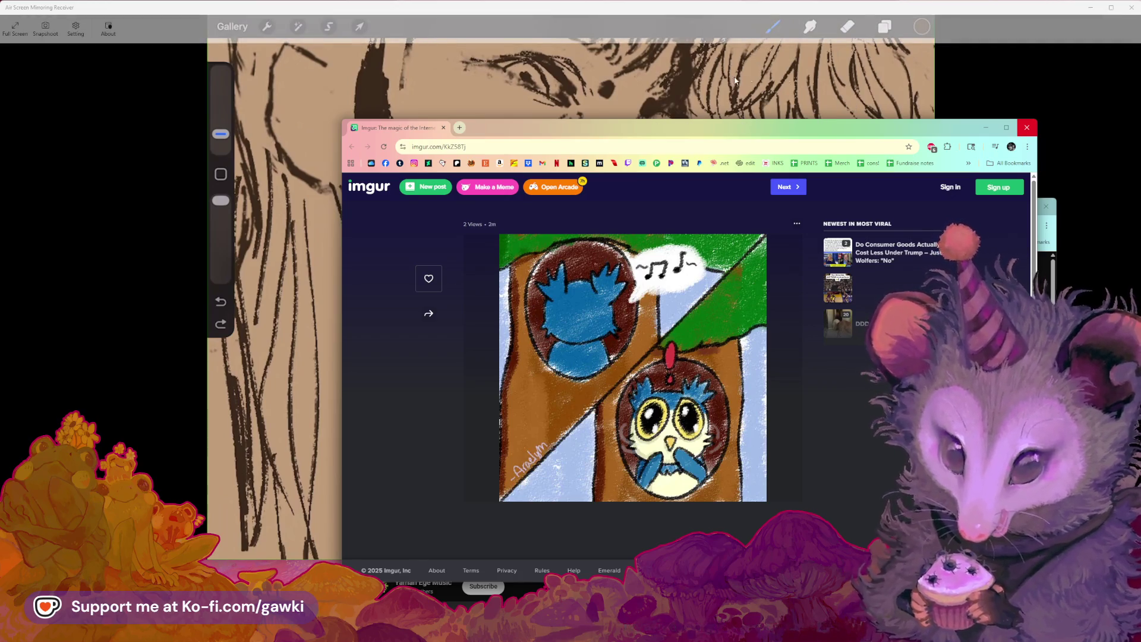
{"action": "mouse_move", "coordinate": [699, 138]}
{"action": "left_mouse_down"}
{"action": "mouse_move", "coordinate": [900, 134]}
{"action": "mouse_move", "coordinate": [636, 131]}
{"action": "mouse_move", "coordinate": [673, 124]}
{"action": "left_mouse_up"}
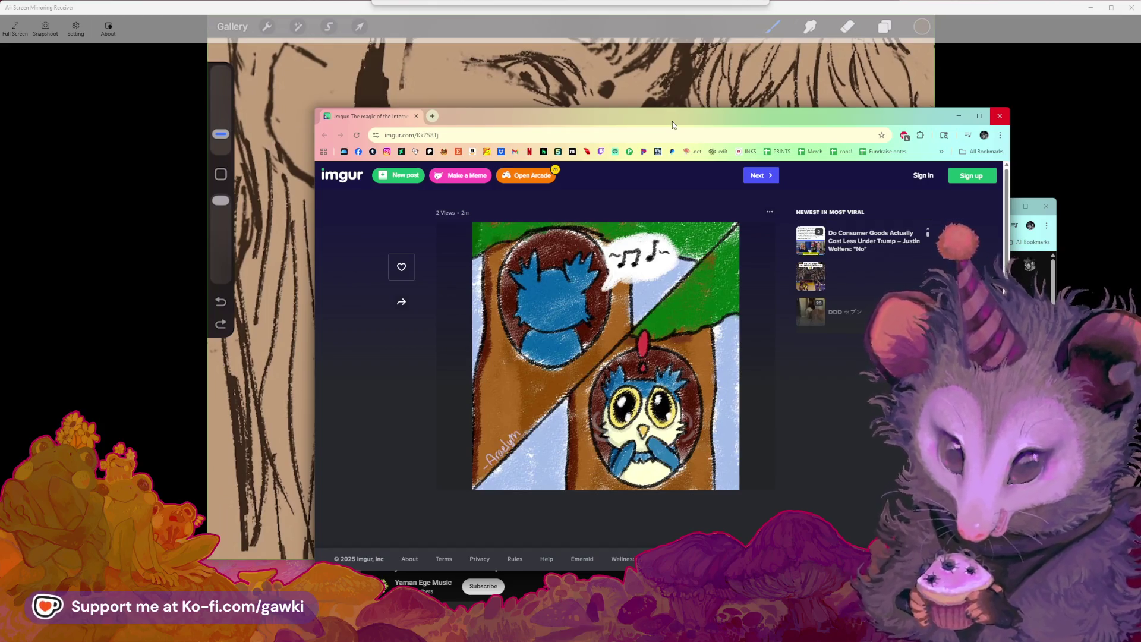
{"action": "left_click_drag", "start_coordinate": [672, 124], "coordinate": [669, 123]}
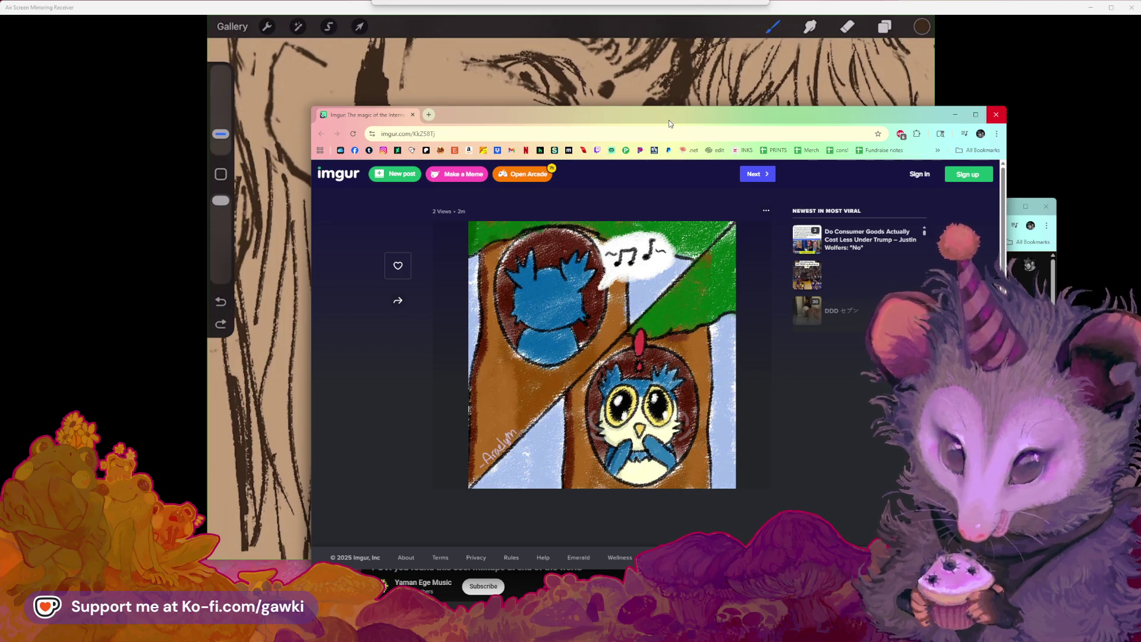
{"action": "left_click_drag", "start_coordinate": [670, 124], "coordinate": [696, 123]}
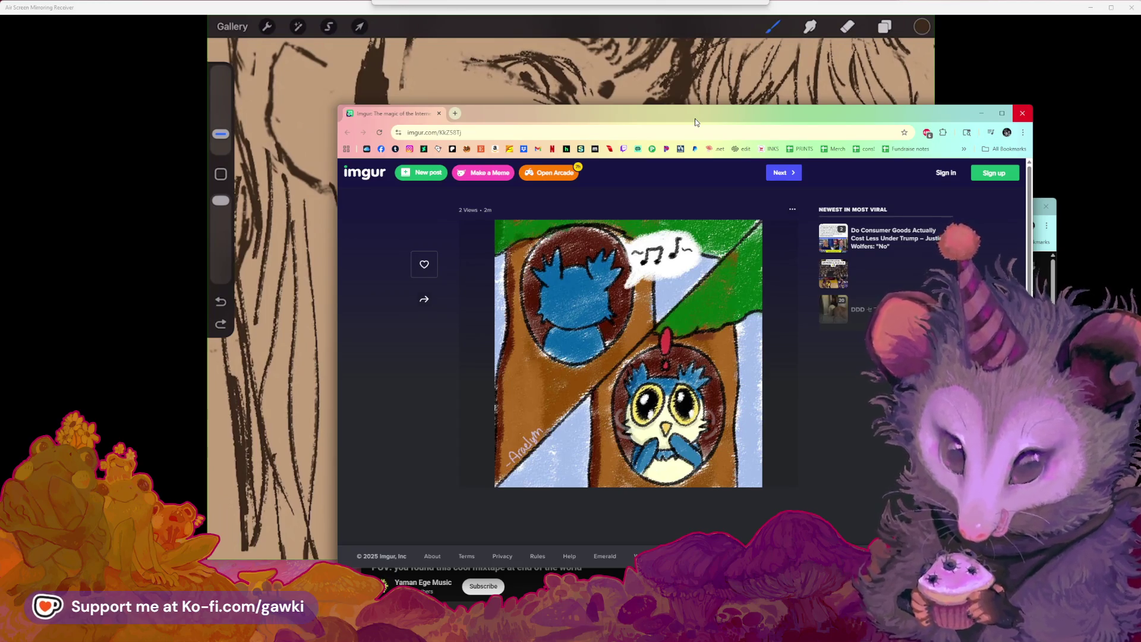
{"action": "left_click_drag", "start_coordinate": [695, 122], "coordinate": [1140, 75]}
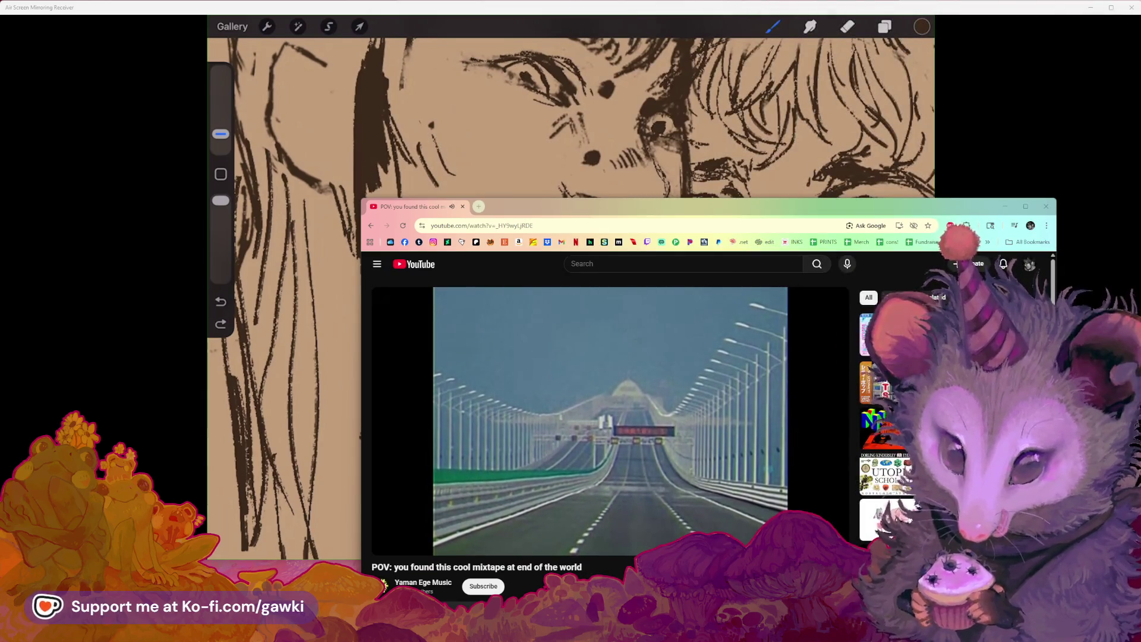
Step: Bring the mirrored Procreate canvas back in front of the YouTube window
{"action": "left_click", "coordinate": [750, 83]}
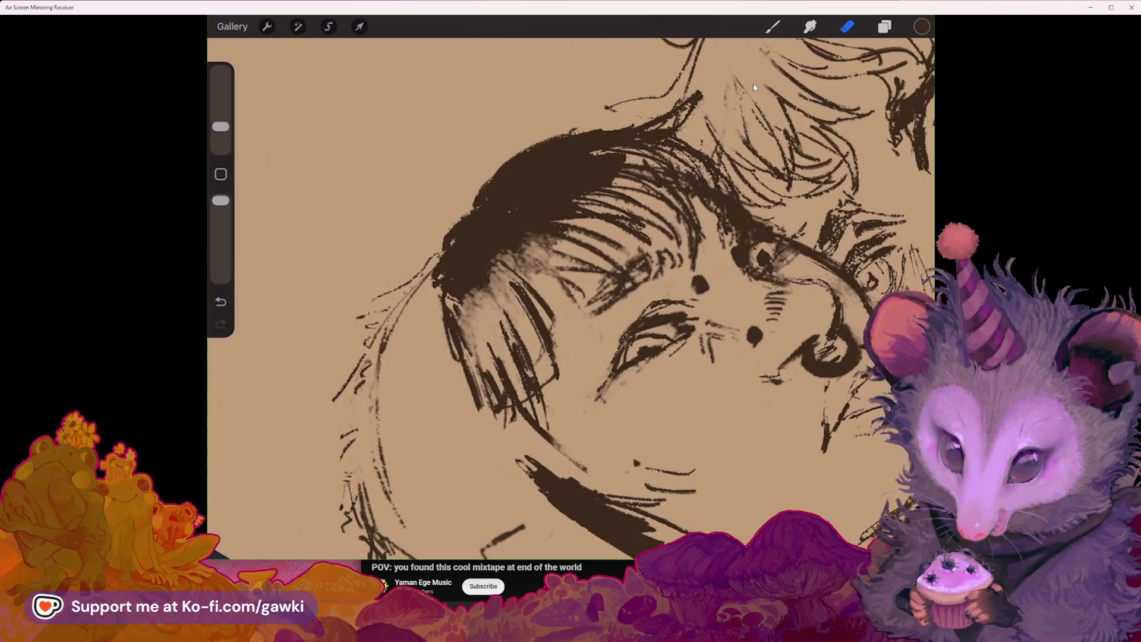
Step: Bring up the iPad app dock over the finished two-face sketch to switch apps
{"action": "mouse_move", "coordinate": [1045, 37]}
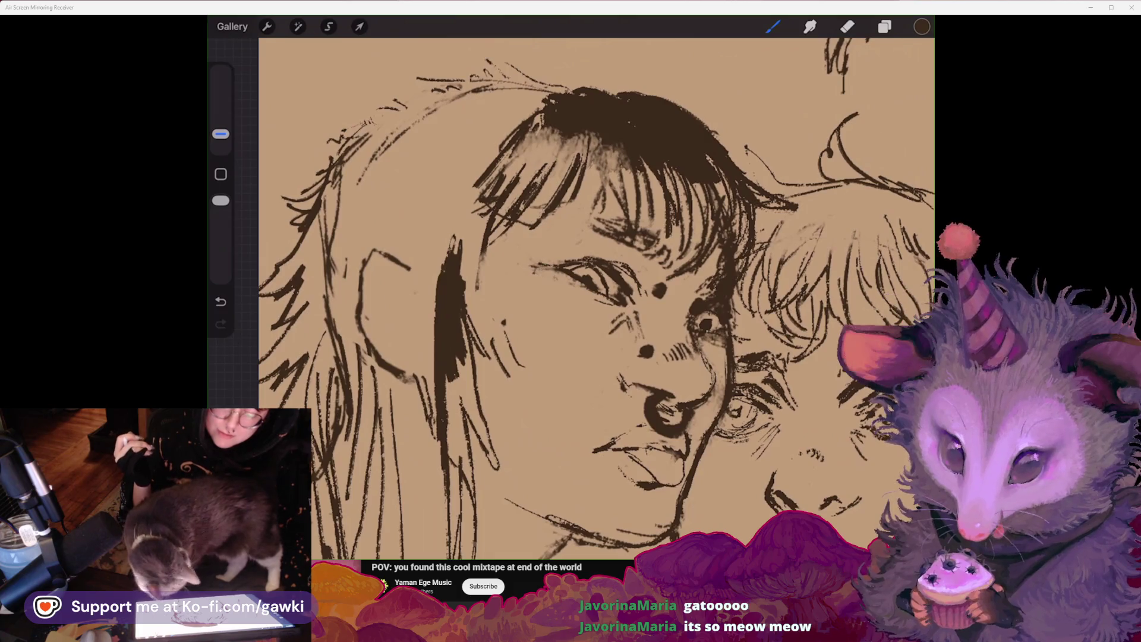
{"action": "left_click_drag", "start_coordinate": [570, 555], "coordinate": [571, 517]}
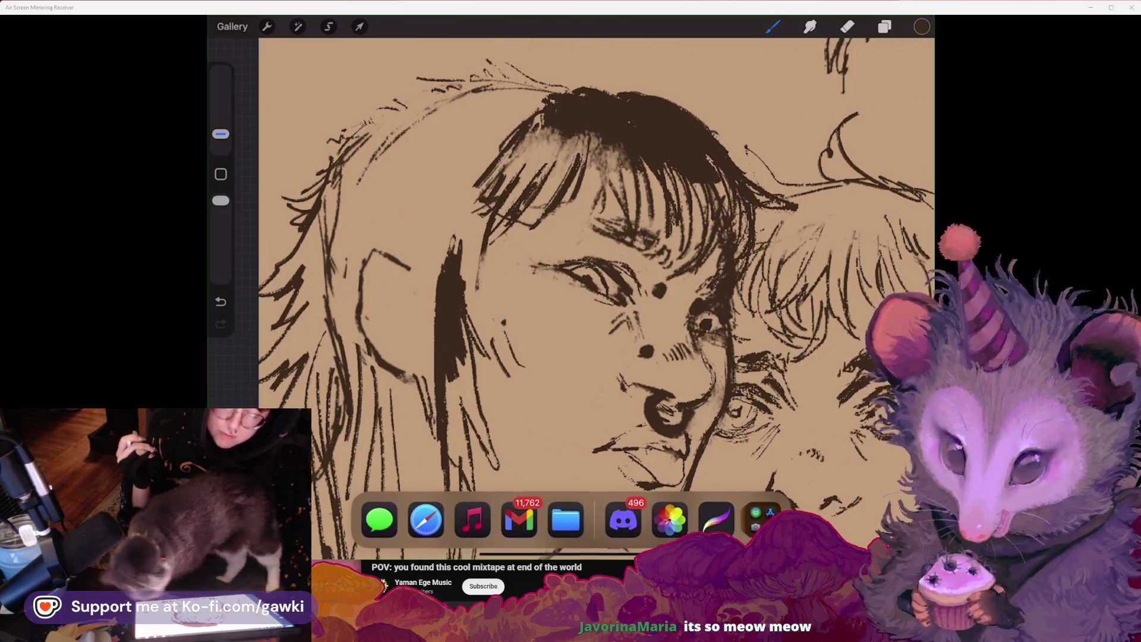
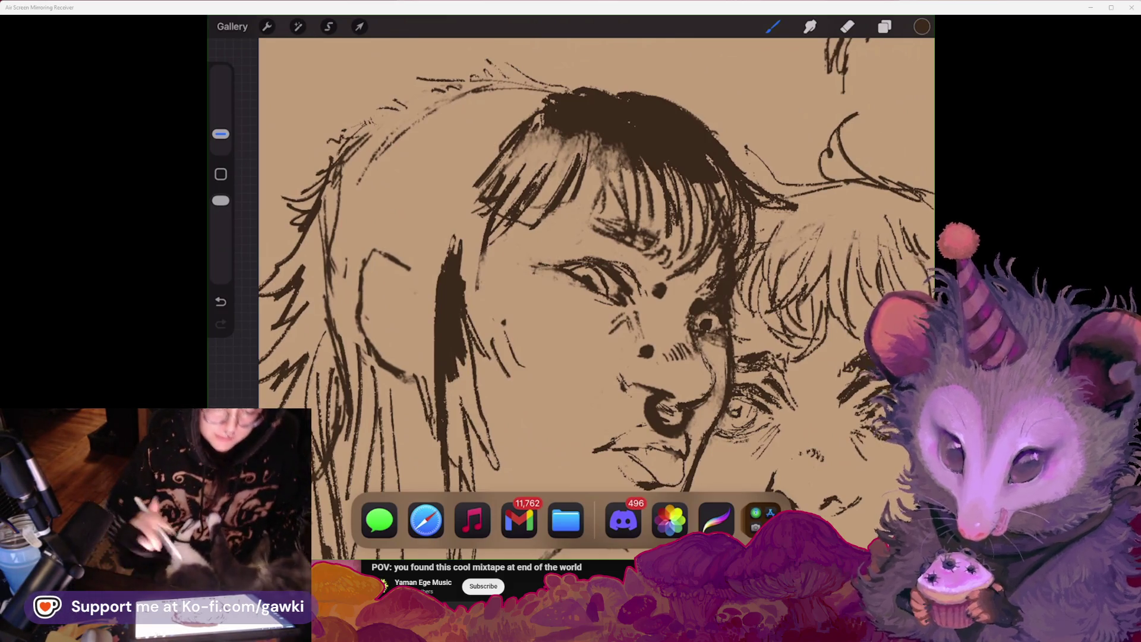
Step: Pan to the right figure's hair and sketch short hair strokes above its hairline
{"action": "left_click_drag", "start_coordinate": [646, 350], "coordinate": [704, 359]}
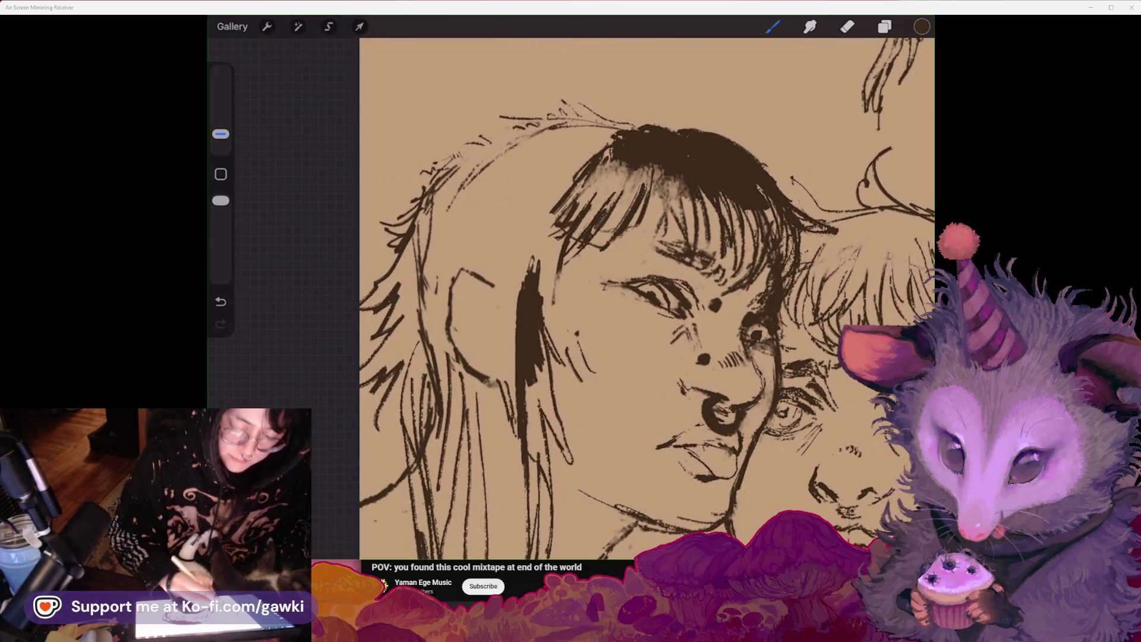
{"action": "left_click_drag", "start_coordinate": [484, 100], "coordinate": [493, 126]}
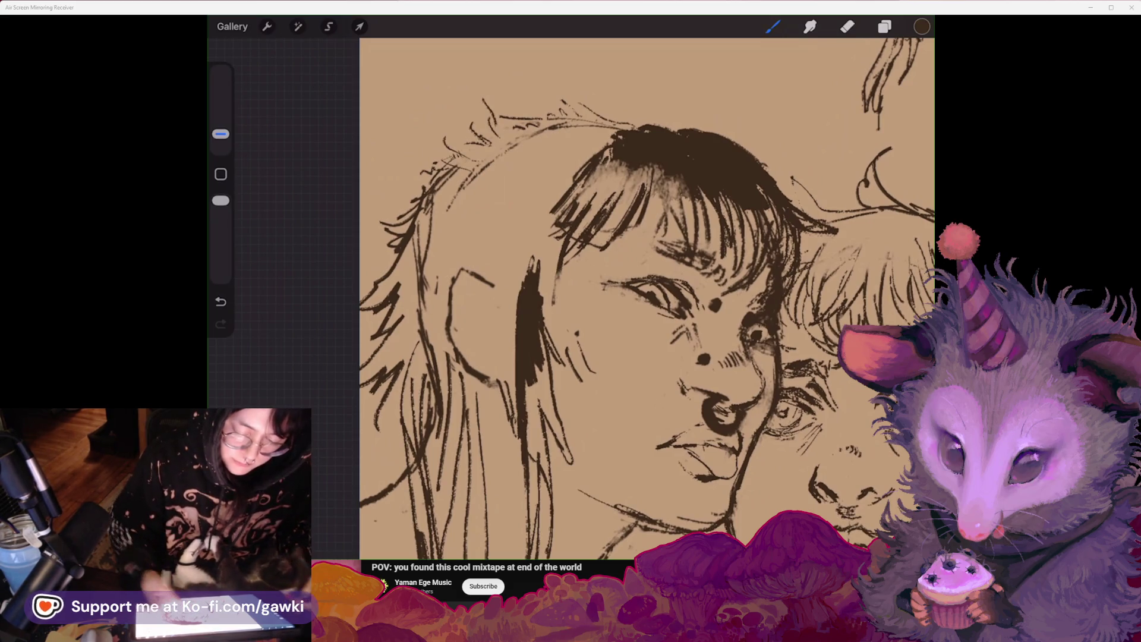
{"action": "scroll", "coordinate": [646, 297], "scroll_direction": "down", "scroll_amount": 5}
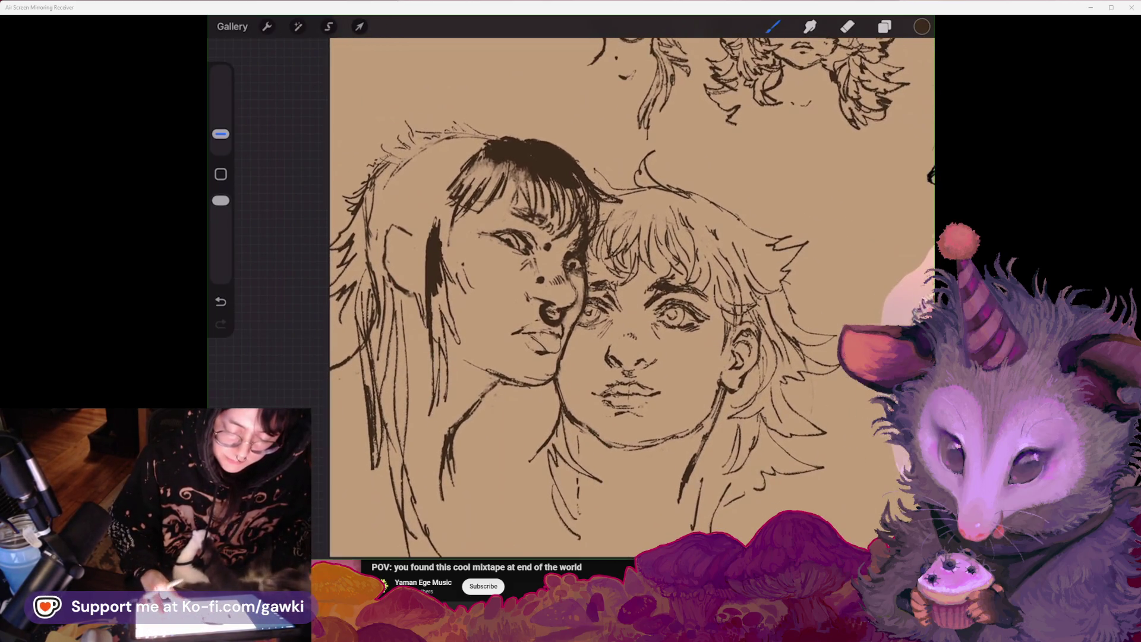
{"action": "scroll", "coordinate": [629, 255], "scroll_direction": "up", "scroll_amount": 3}
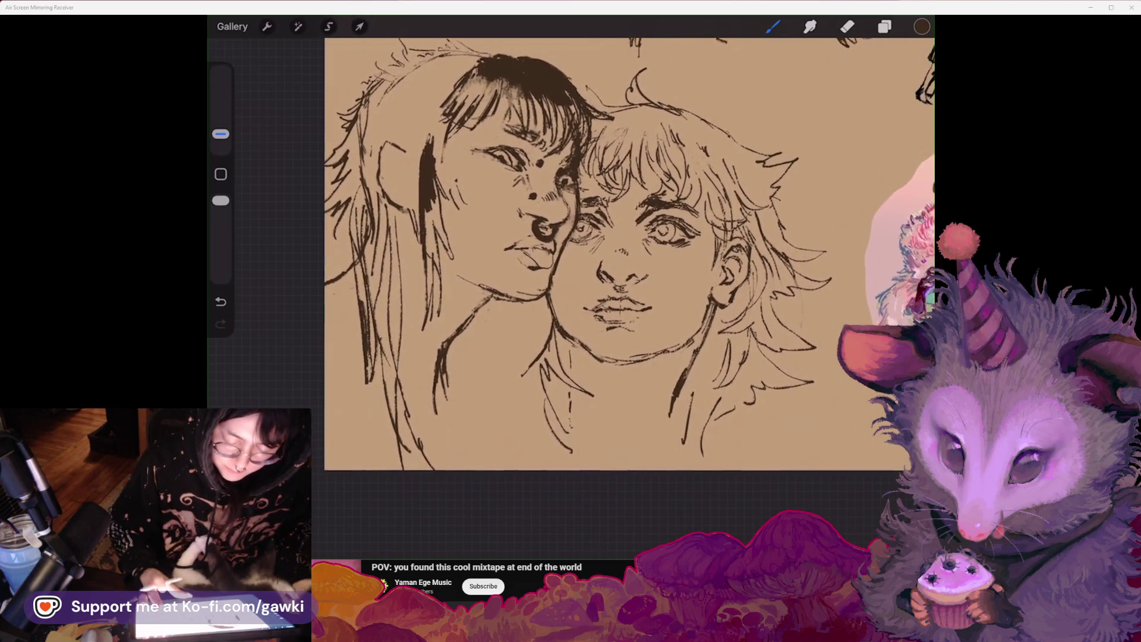
{"action": "scroll", "coordinate": [595, 268], "scroll_direction": "up", "scroll_amount": 3}
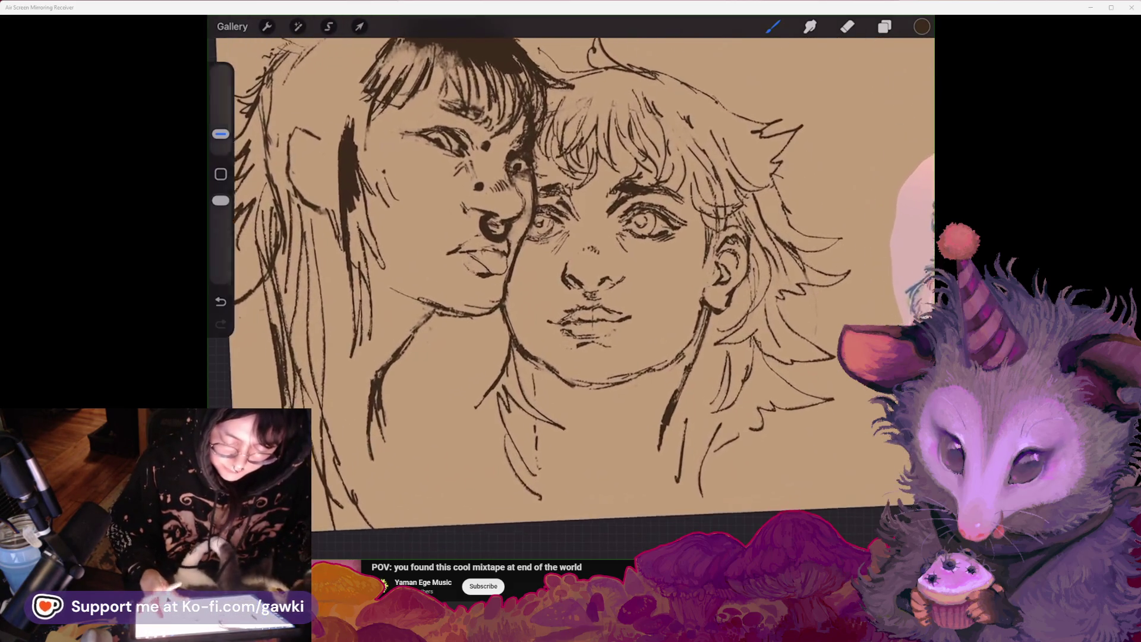
{"action": "scroll", "coordinate": [595, 267], "scroll_direction": "down", "scroll_amount": 1}
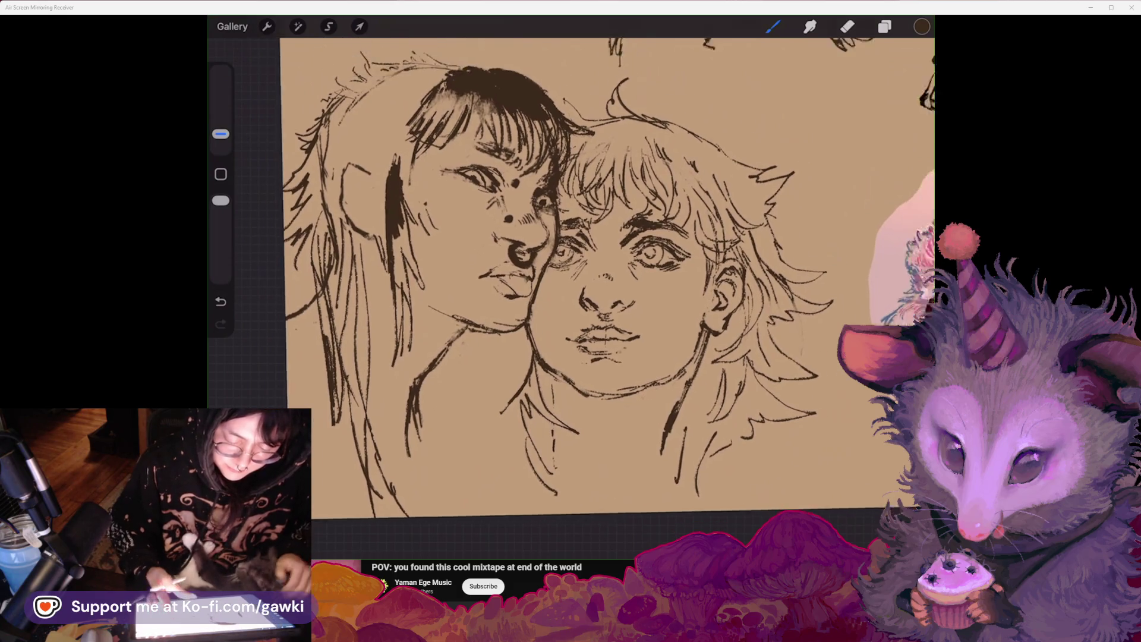
{"action": "scroll", "coordinate": [594, 267], "scroll_direction": "up", "scroll_amount": 5}
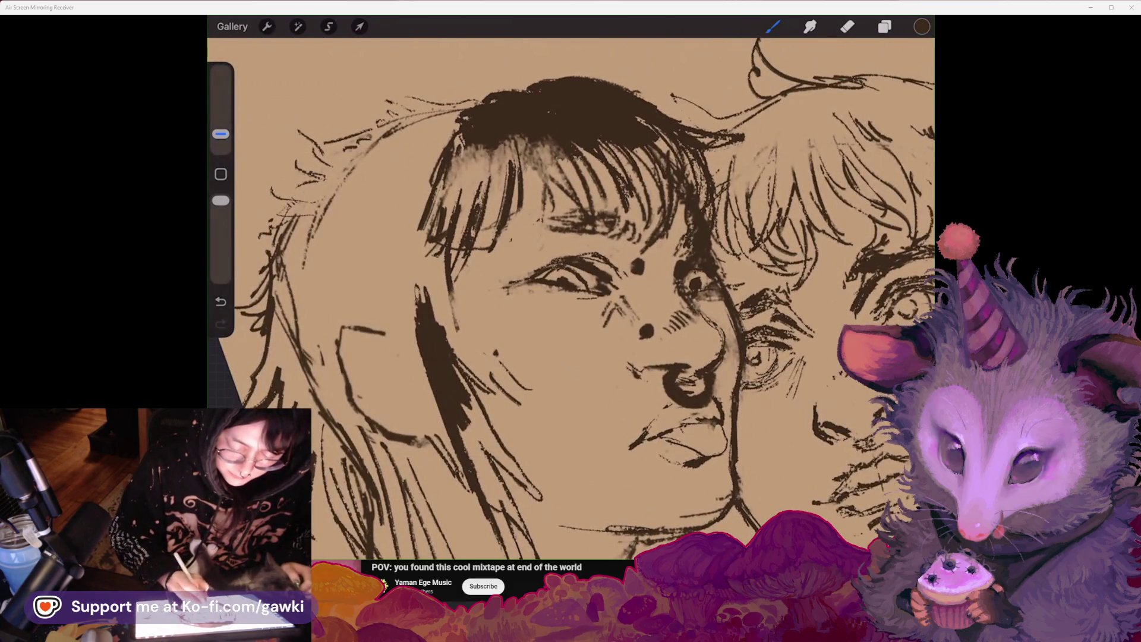
{"action": "scroll", "coordinate": [594, 268], "scroll_direction": "down", "scroll_amount": 5}
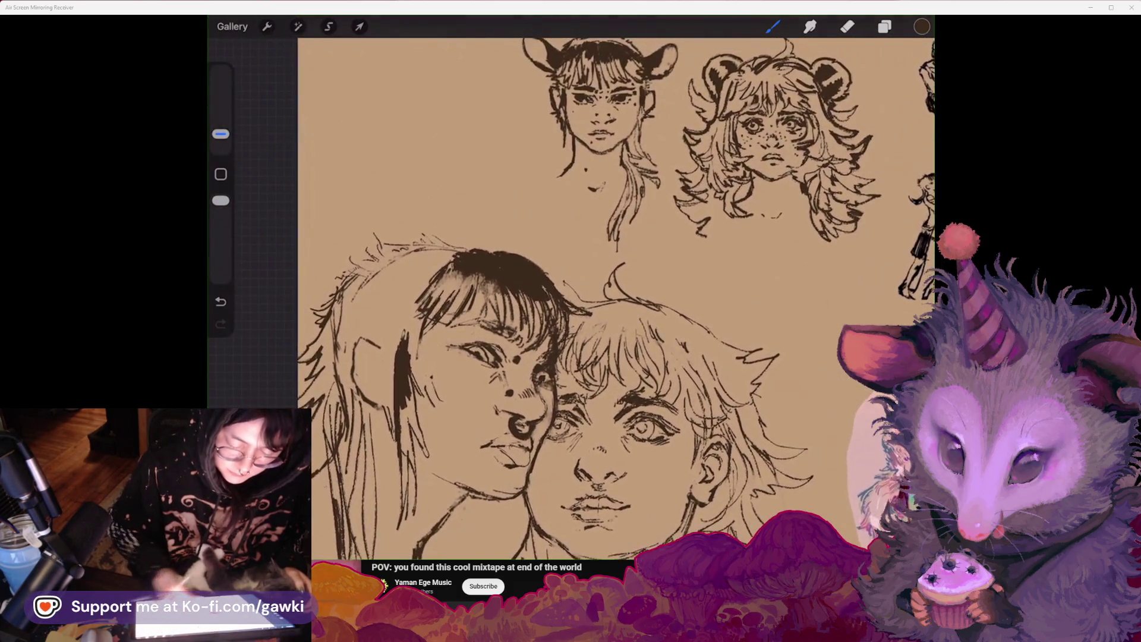
{"action": "scroll", "coordinate": [595, 297], "scroll_direction": "up", "scroll_amount": 3}
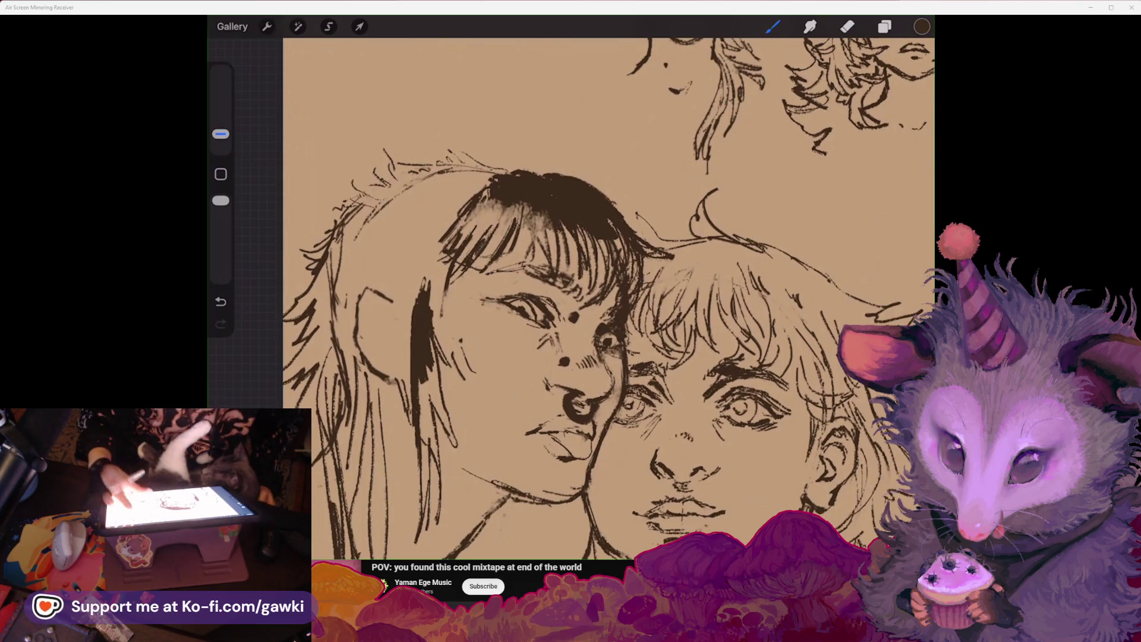
Step: Zoom in on the left figure's hair and add one dark vertical shading stroke
{"action": "scroll", "coordinate": [594, 297], "scroll_direction": "down", "scroll_amount": 3}
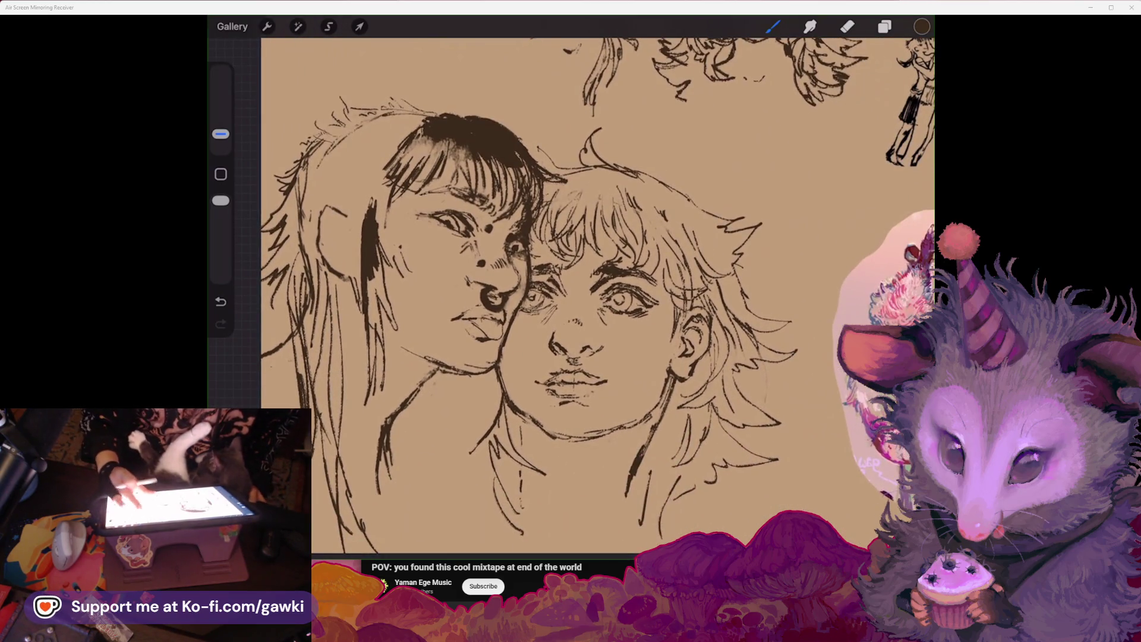
{"action": "scroll", "coordinate": [594, 297], "scroll_direction": "down", "scroll_amount": 3}
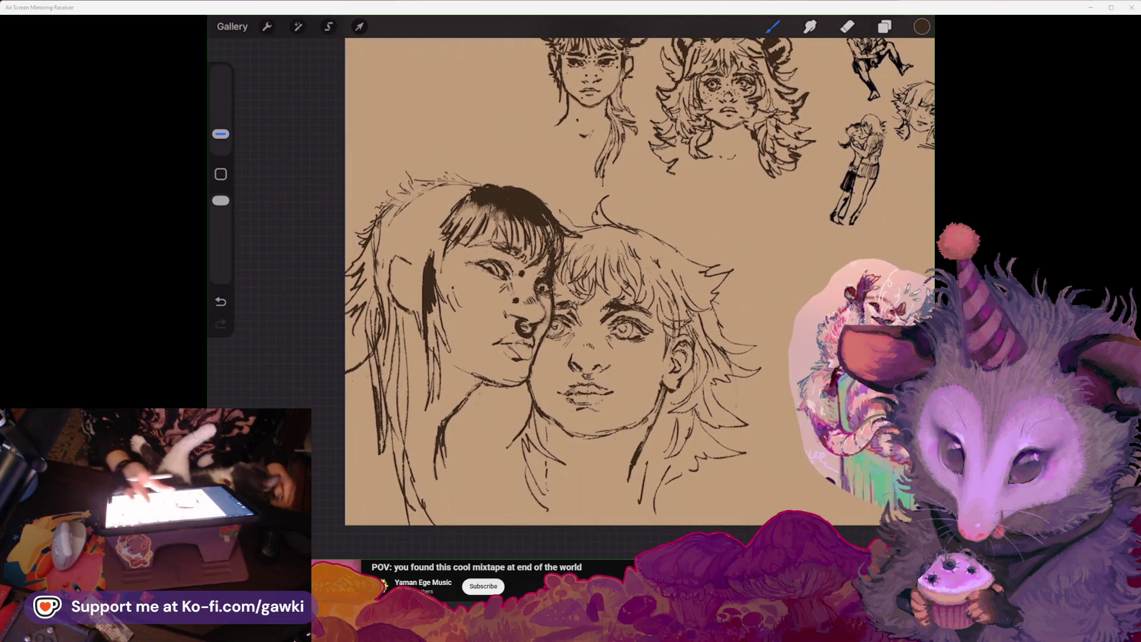
{"action": "scroll", "coordinate": [595, 297], "scroll_direction": "up", "scroll_amount": 1}
{"action": "scroll", "coordinate": [624, 297], "scroll_direction": "up", "scroll_amount": 2}
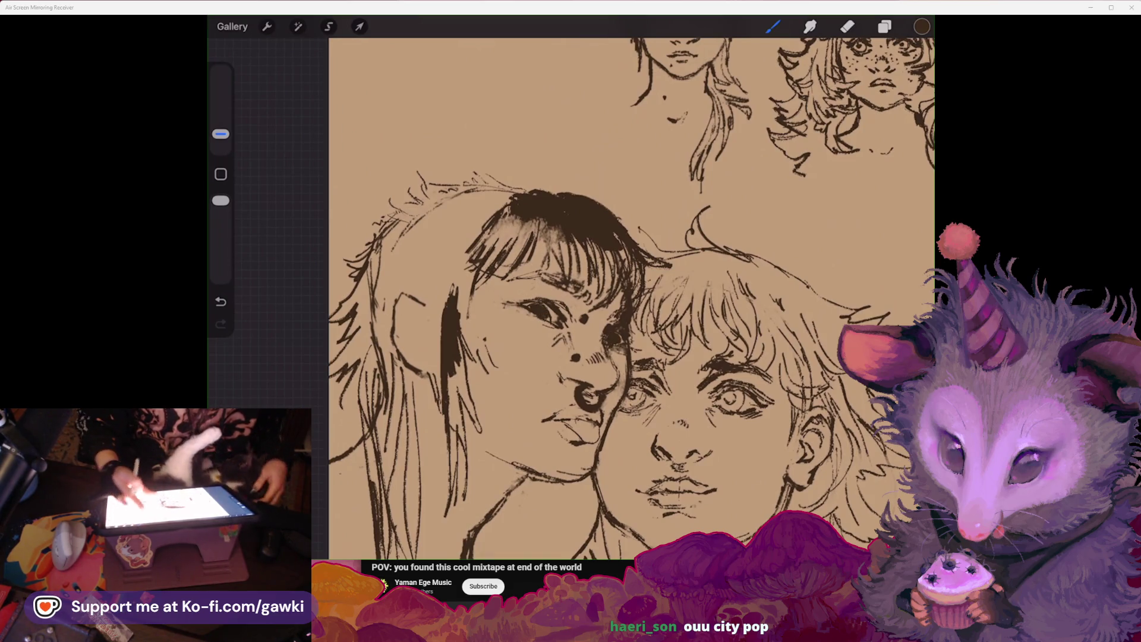
{"action": "scroll", "coordinate": [631, 298], "scroll_direction": "down", "scroll_amount": 2}
{"action": "scroll", "coordinate": [631, 297], "scroll_direction": "down", "scroll_amount": 1}
{"action": "scroll", "coordinate": [654, 297], "scroll_direction": "down", "scroll_amount": 1}
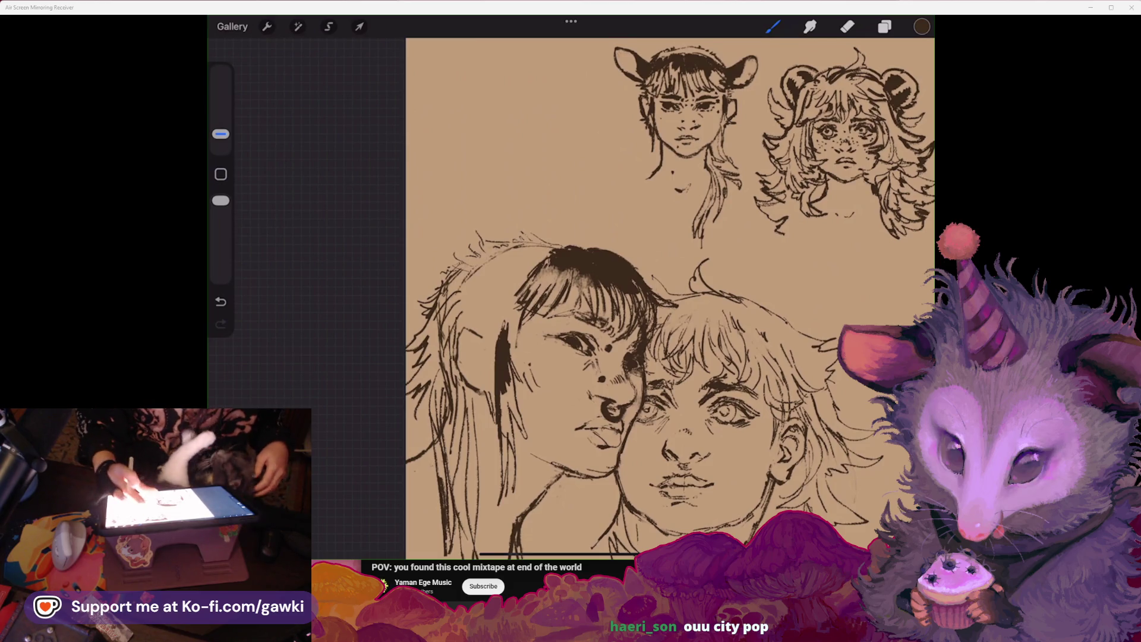
{"action": "scroll", "coordinate": [526, 390], "scroll_direction": "up", "scroll_amount": 2}
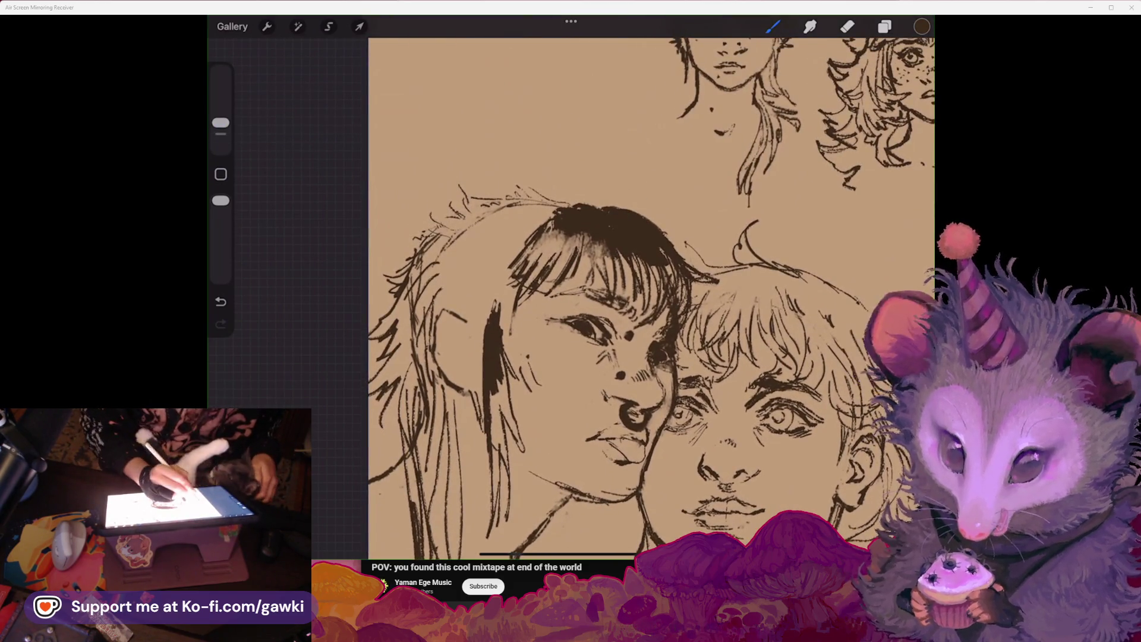
{"action": "mouse_move", "coordinate": [423, 257]}
{"action": "left_mouse_down"}
{"action": "mouse_move", "coordinate": [407, 281]}
{"action": "mouse_move", "coordinate": [416, 369]}
{"action": "left_mouse_up"}
{"action": "scroll", "coordinate": [651, 297], "scroll_direction": "down", "scroll_amount": 3}
{"action": "scroll", "coordinate": [651, 297], "scroll_direction": "up", "scroll_amount": 3}
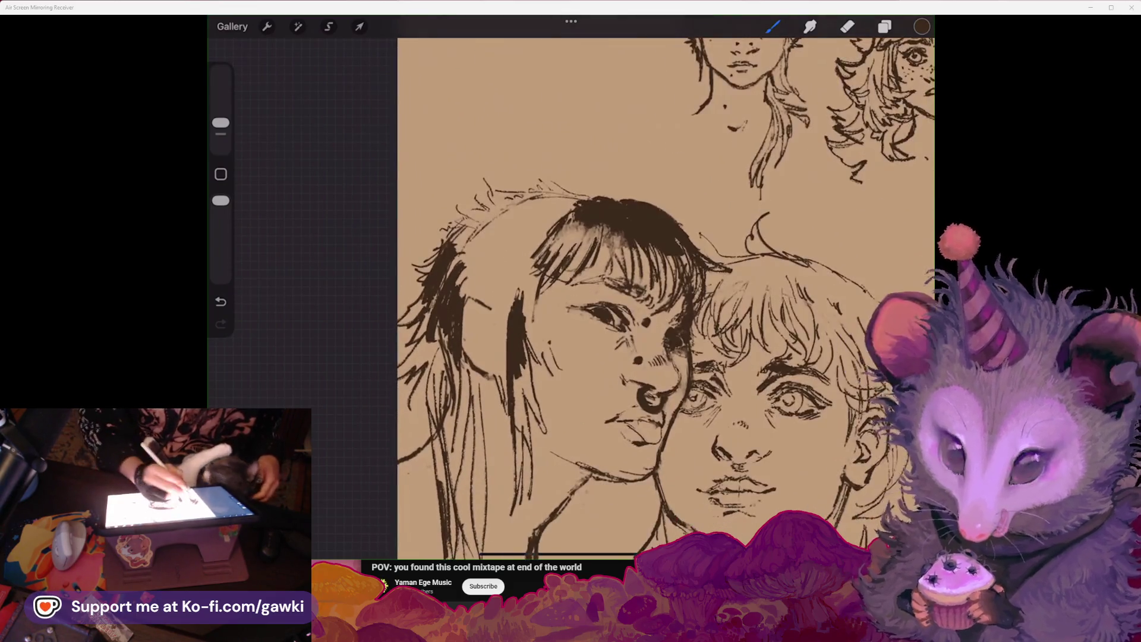
{"action": "scroll", "coordinate": [683, 296], "scroll_direction": "down", "scroll_amount": 2}
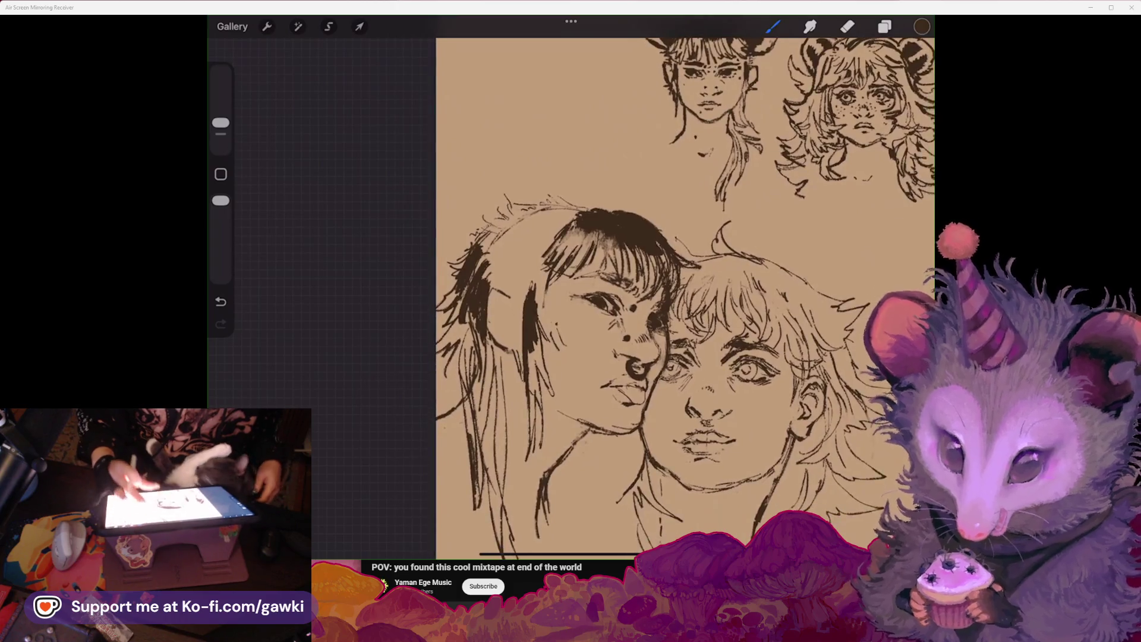
{"action": "scroll", "coordinate": [648, 298], "scroll_direction": "up", "scroll_amount": 3}
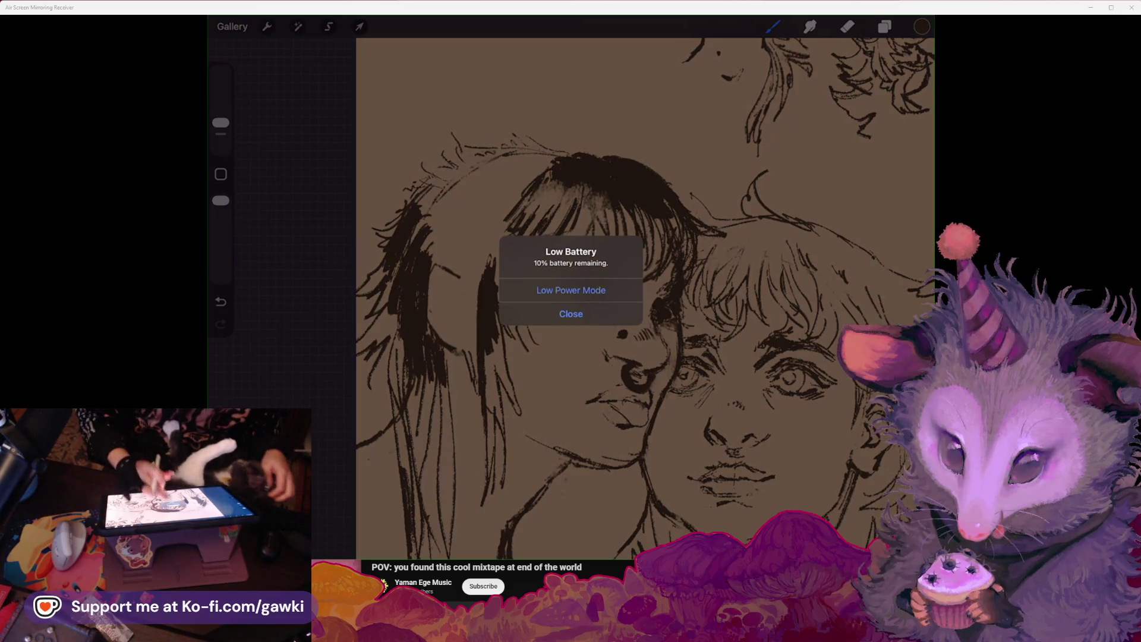
Step: Close the Low Battery alert and tilt the canvas to a new drawing angle
{"action": "left_click", "coordinate": [571, 313]}
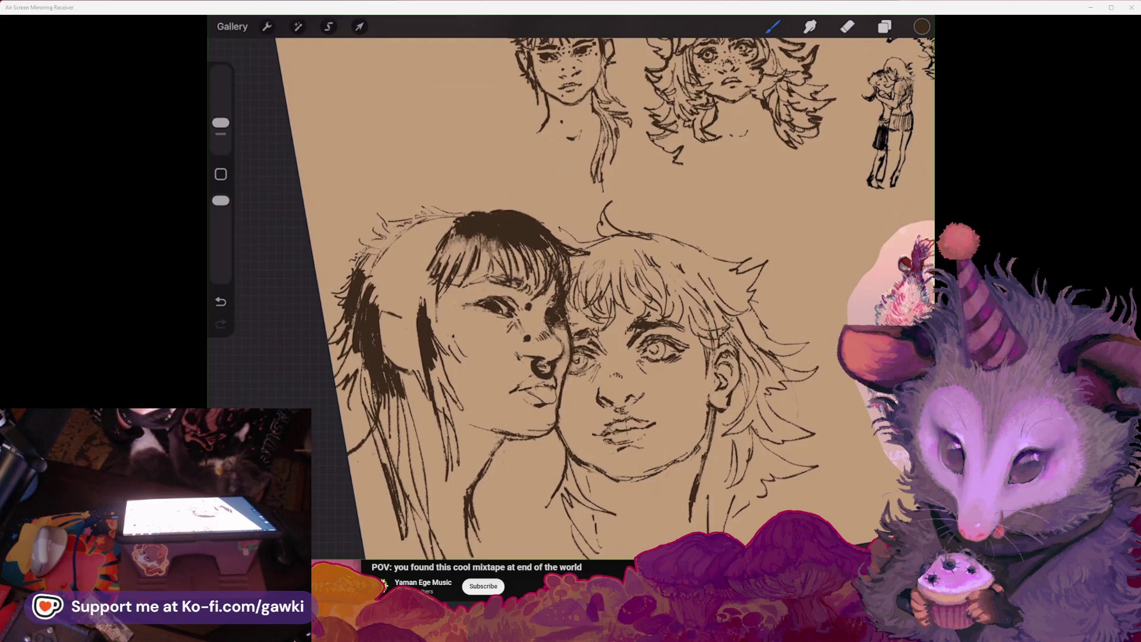
{"action": "left_click_drag", "start_coordinate": [595, 297], "coordinate": [606, 303]}
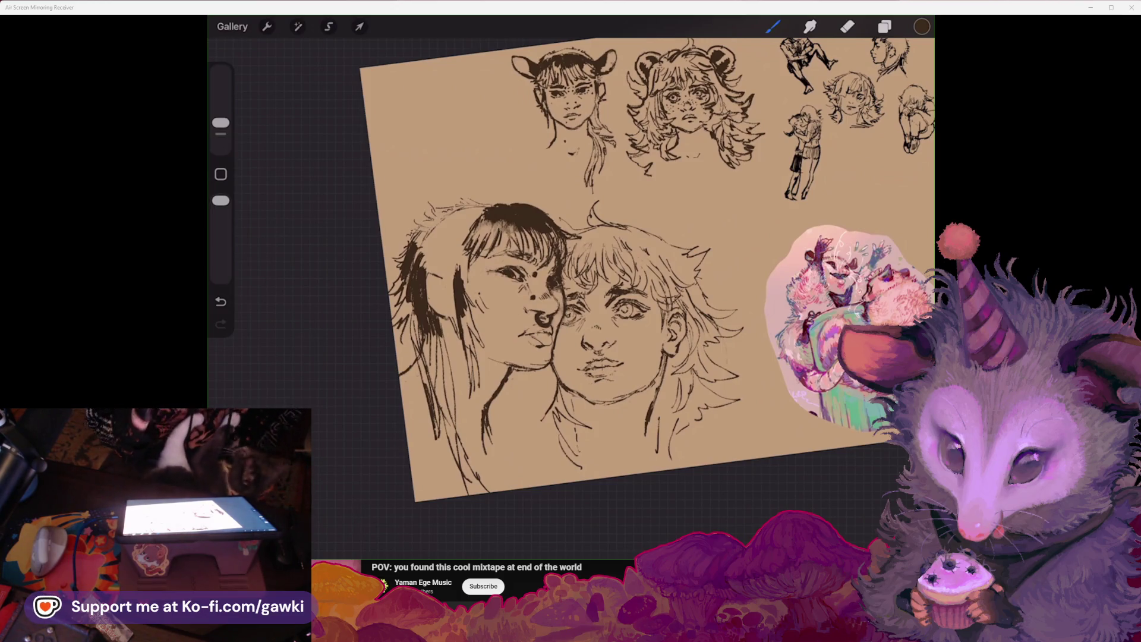
Step: Zoom and pan the canvas to bring its left edge into view
{"action": "scroll", "coordinate": [618, 292], "scroll_direction": "up", "scroll_amount": 5}
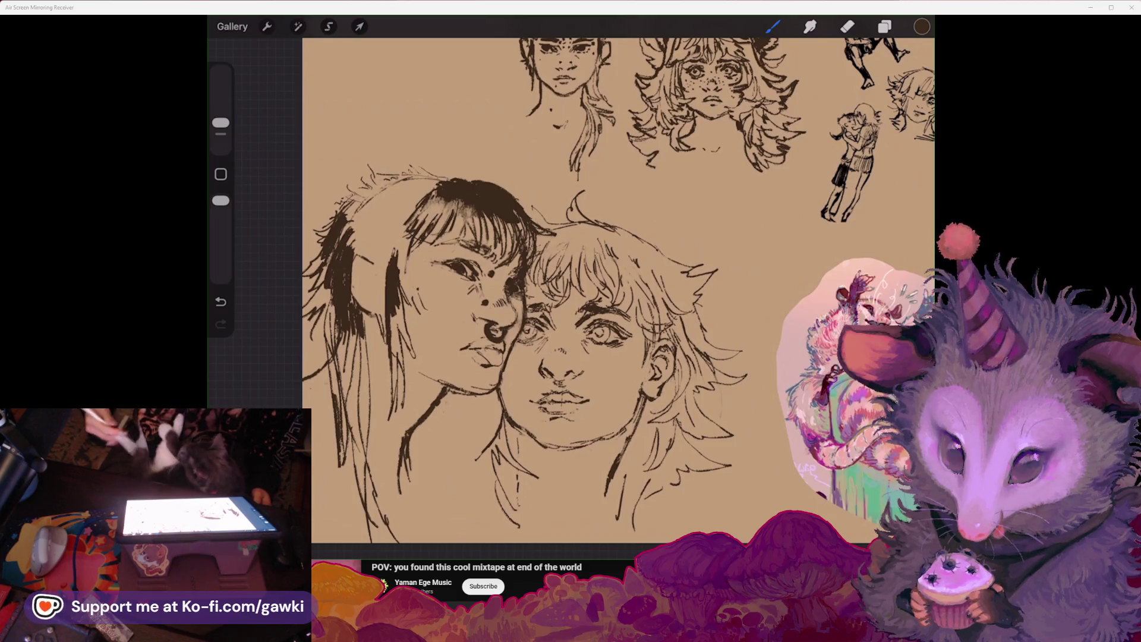
{"action": "left_click_drag", "start_coordinate": [595, 297], "coordinate": [666, 306]}
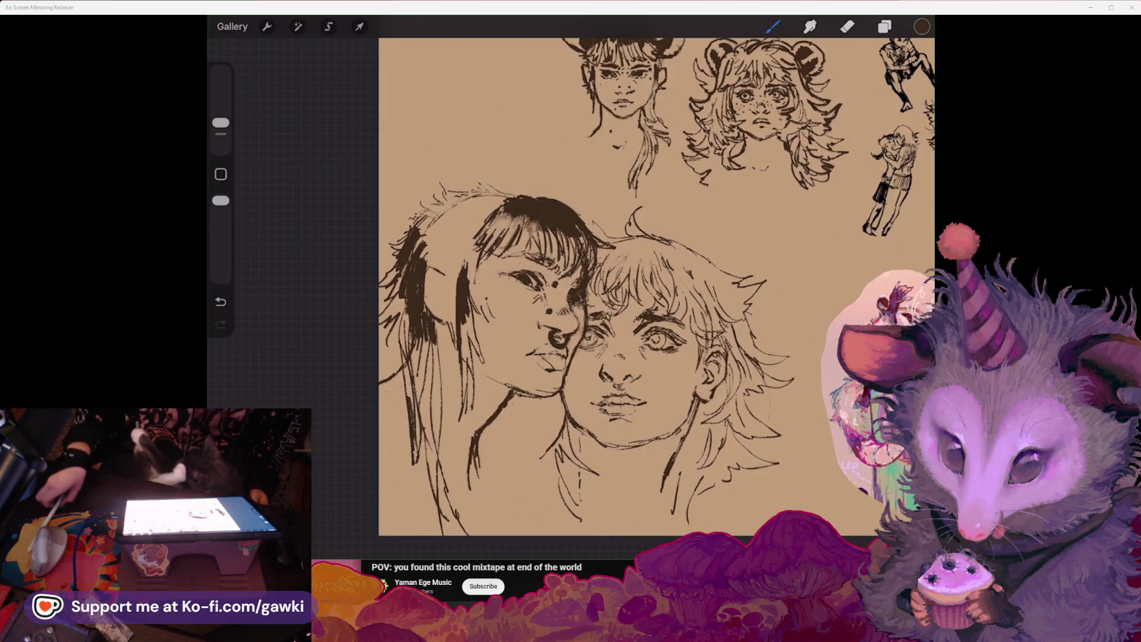
Step: Undo the misplaced neck stroke and redraw the neck line slightly to the right
{"action": "left_click_drag", "start_coordinate": [653, 339], "coordinate": [668, 248]}
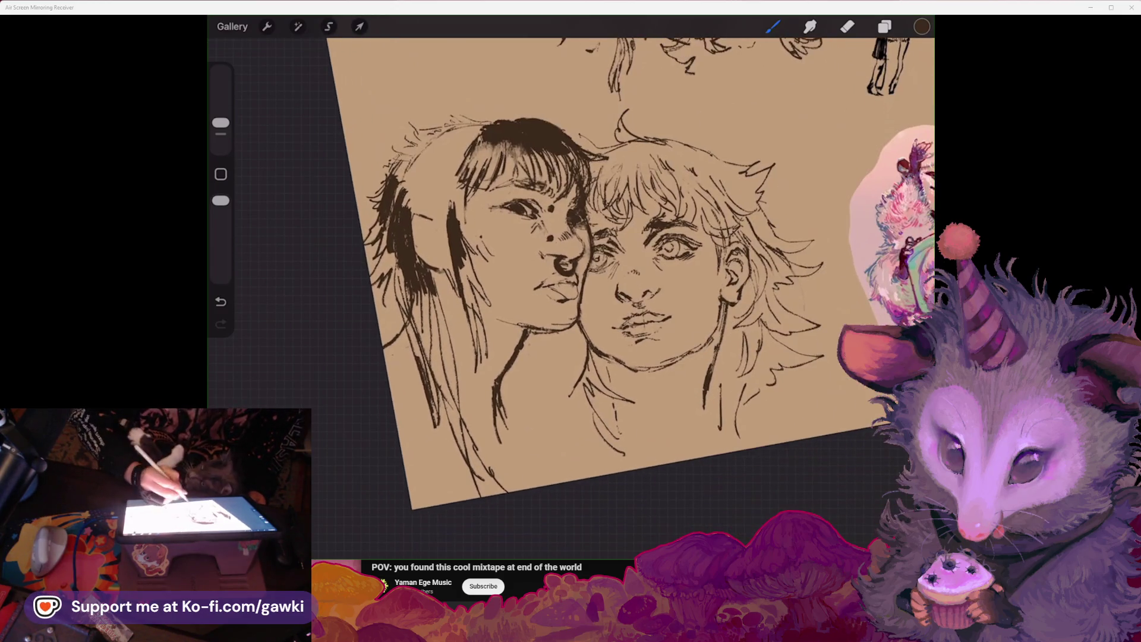
{"action": "key", "text": "ctrl+z"}
{"action": "left_click_drag", "start_coordinate": [581, 384], "coordinate": [560, 432]}
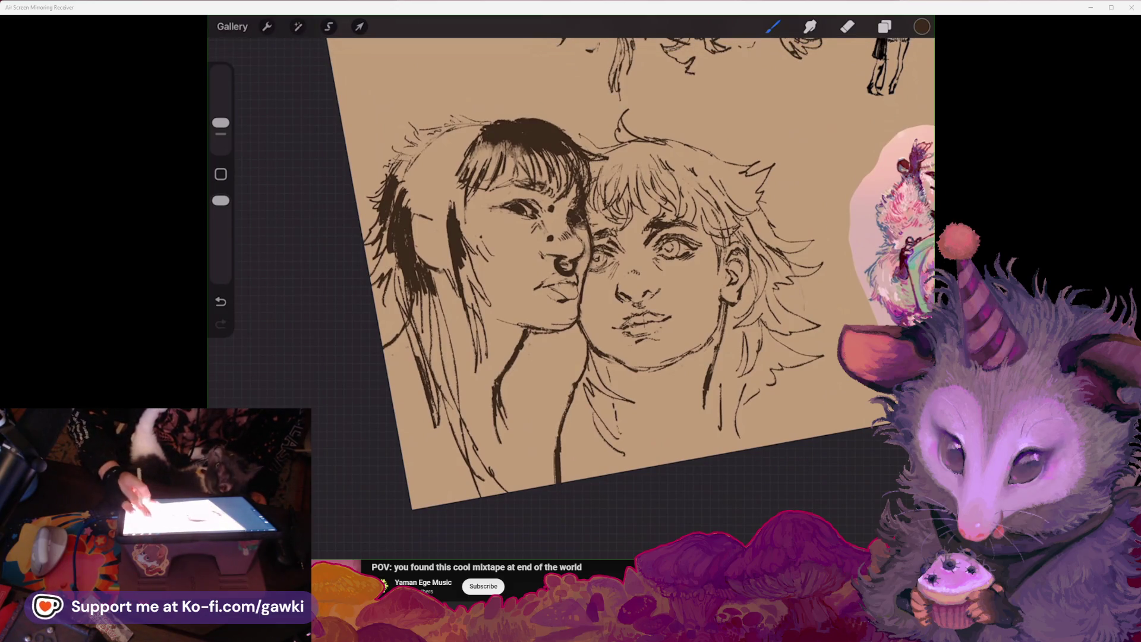
{"action": "left_click_drag", "start_coordinate": [643, 285], "coordinate": [678, 315]}
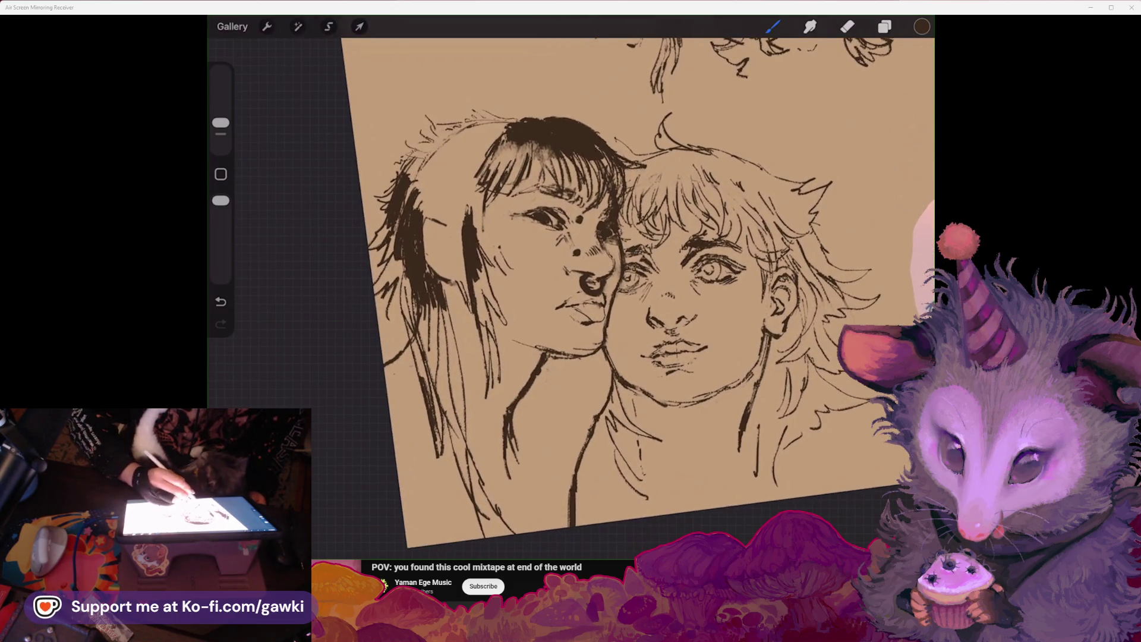
Step: Draw a dark line along the lower neck, then partly erase it to lighten it
{"action": "left_click", "coordinate": [848, 26]}
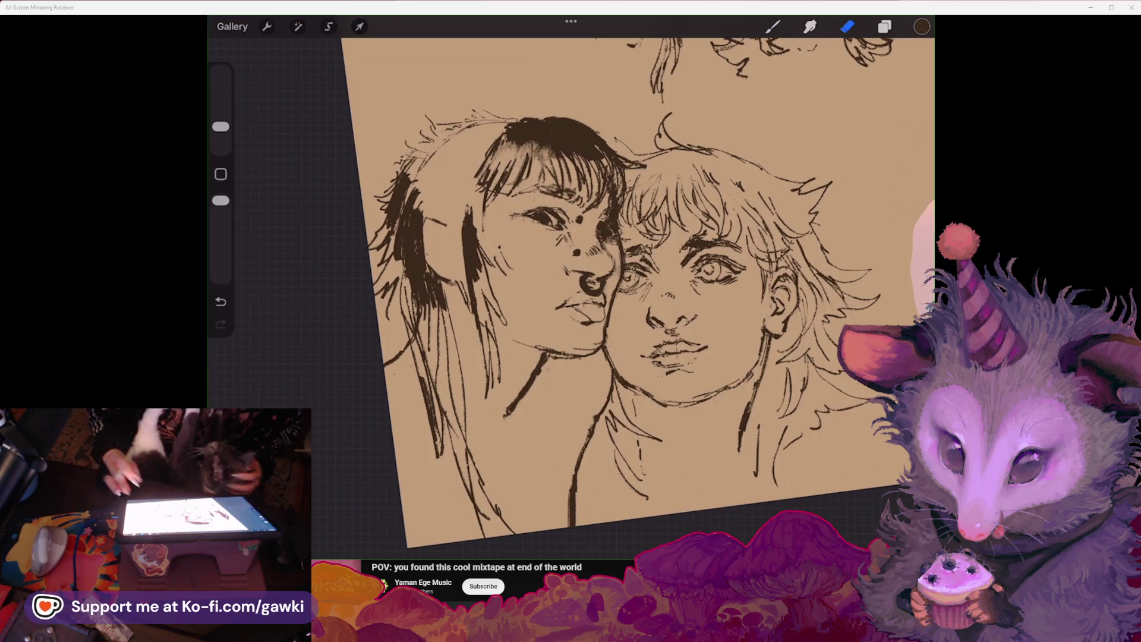
{"action": "left_click_drag", "start_coordinate": [669, 321], "coordinate": [684, 333]}
{"action": "mouse_move", "coordinate": [653, 298]}
{"action": "left_mouse_down"}
{"action": "mouse_move", "coordinate": [641, 248]}
{"action": "mouse_move", "coordinate": [684, 238]}
{"action": "left_mouse_up"}
{"action": "left_click", "coordinate": [773, 27]}
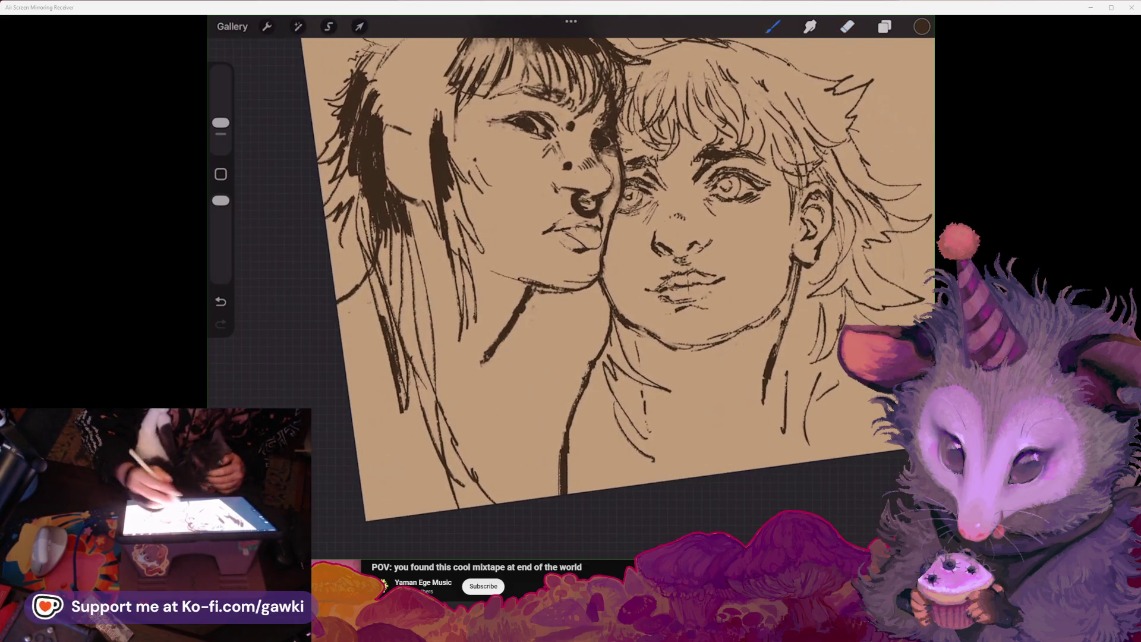
{"action": "left_click_drag", "start_coordinate": [564, 443], "coordinate": [558, 483]}
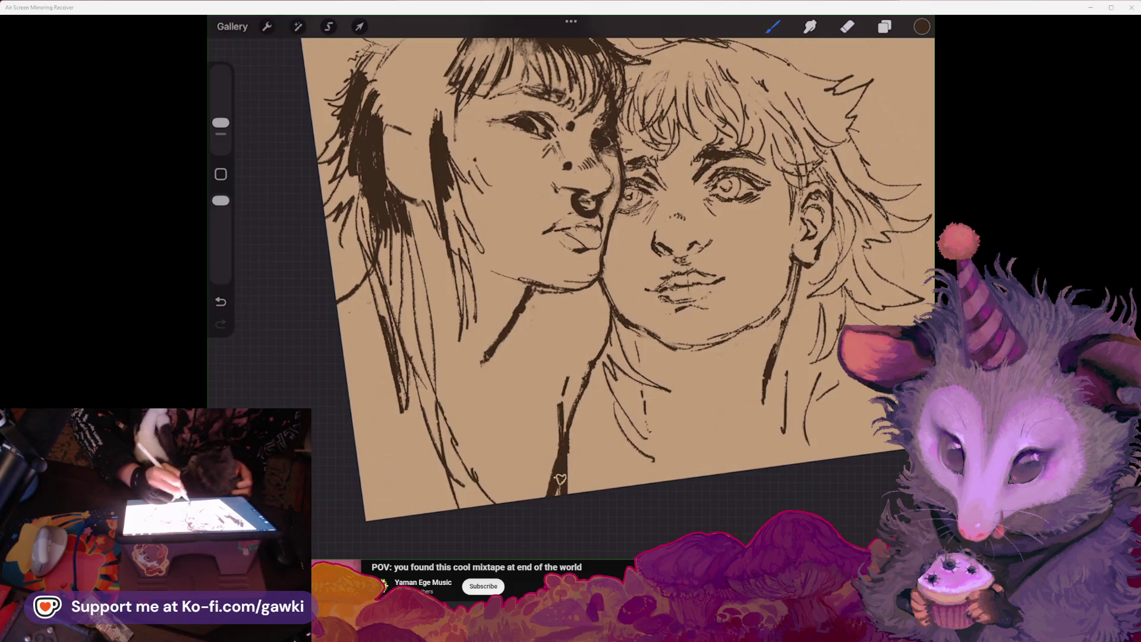
{"action": "left_click", "coordinate": [848, 26]}
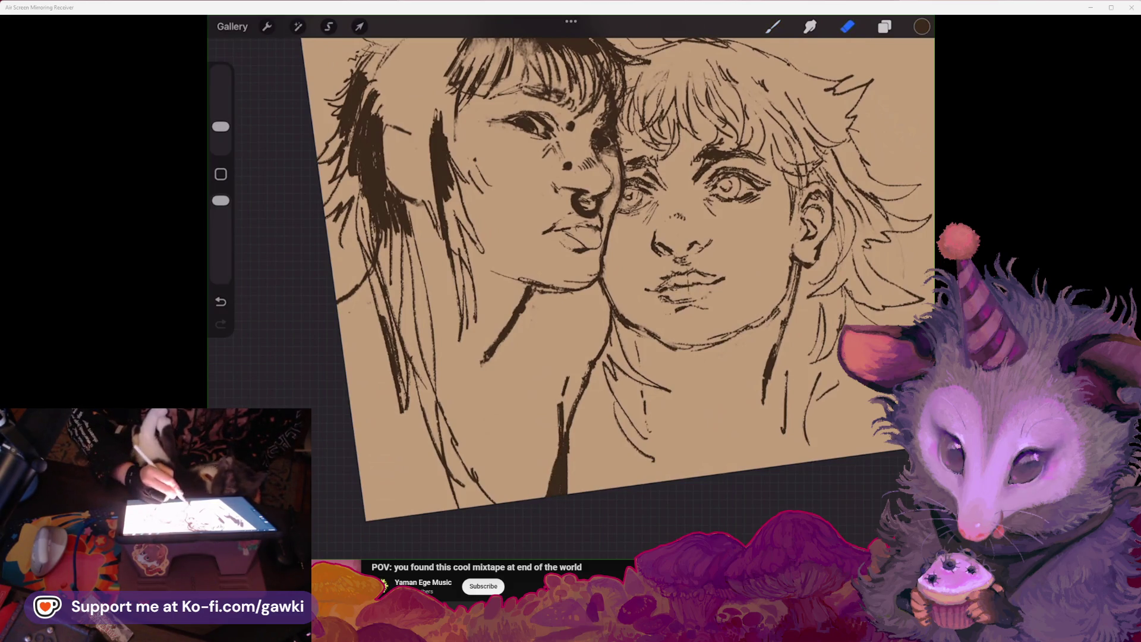
{"action": "left_click_drag", "start_coordinate": [563, 455], "coordinate": [554, 499]}
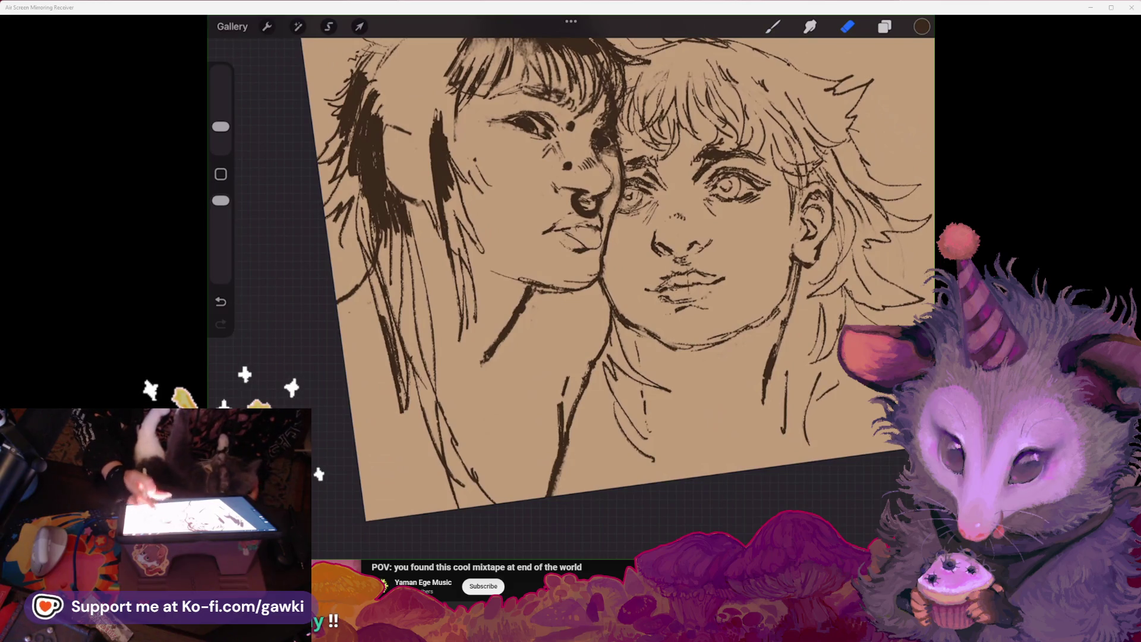
Step: Erase a stray bit of the lower-left hair outline with the Eraser
{"action": "scroll", "coordinate": [618, 279], "scroll_direction": "down", "scroll_amount": 3}
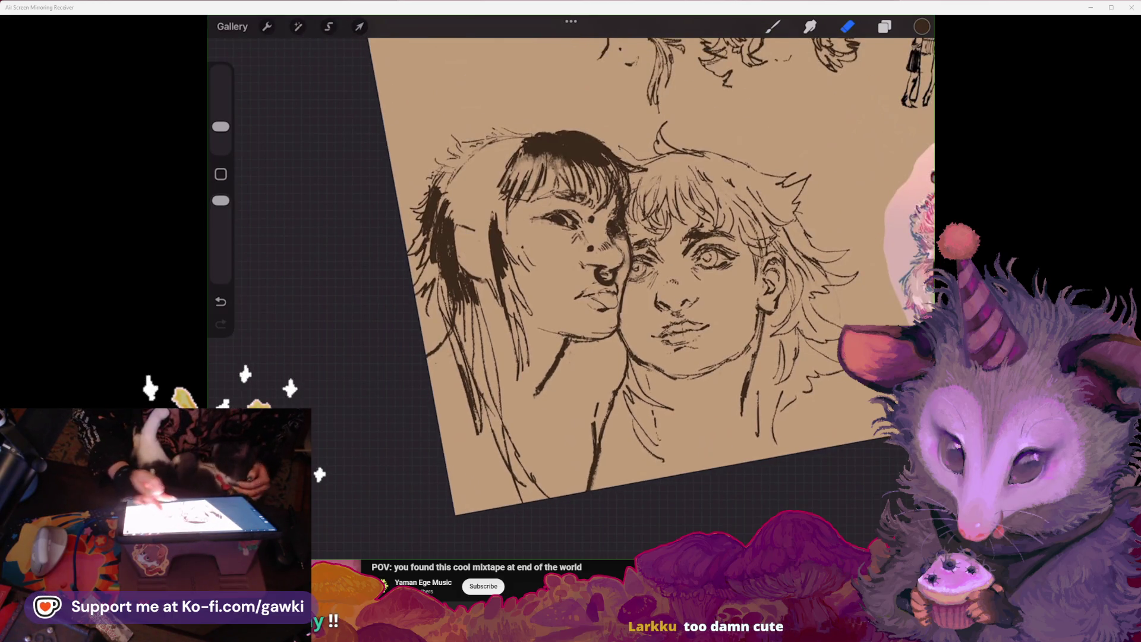
{"action": "scroll", "coordinate": [617, 279], "scroll_direction": "left", "scroll_amount": 2}
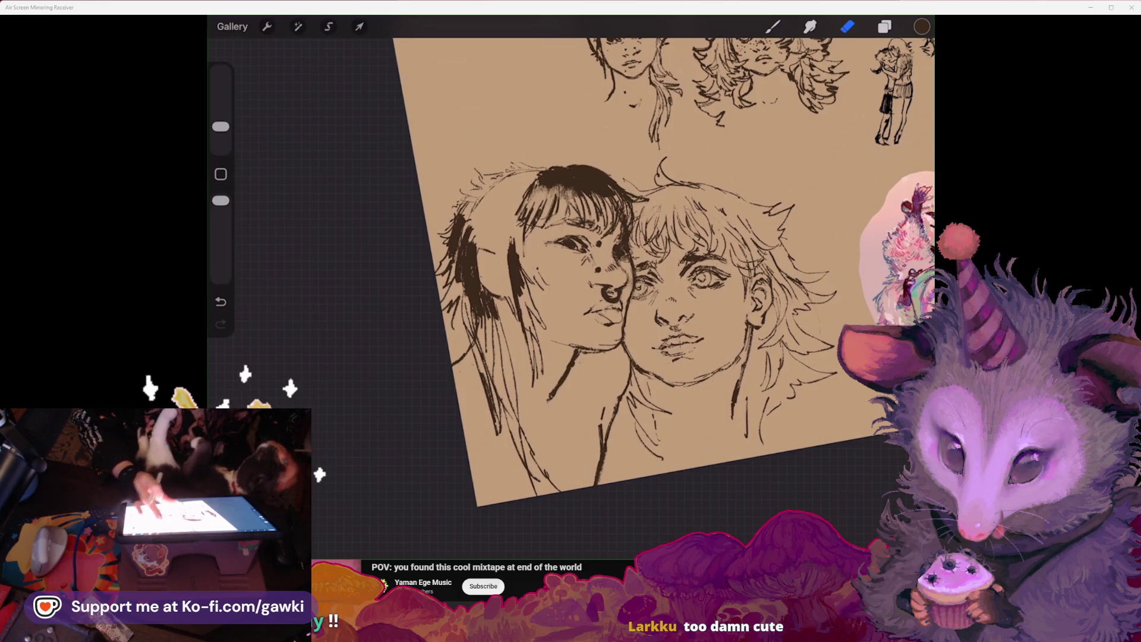
{"action": "scroll", "coordinate": [617, 278], "scroll_direction": "left", "scroll_amount": 3}
{"action": "scroll", "coordinate": [618, 279], "scroll_direction": "up", "scroll_amount": 2}
{"action": "left_click", "coordinate": [772, 26]}
{"action": "left_click", "coordinate": [536, 297]}
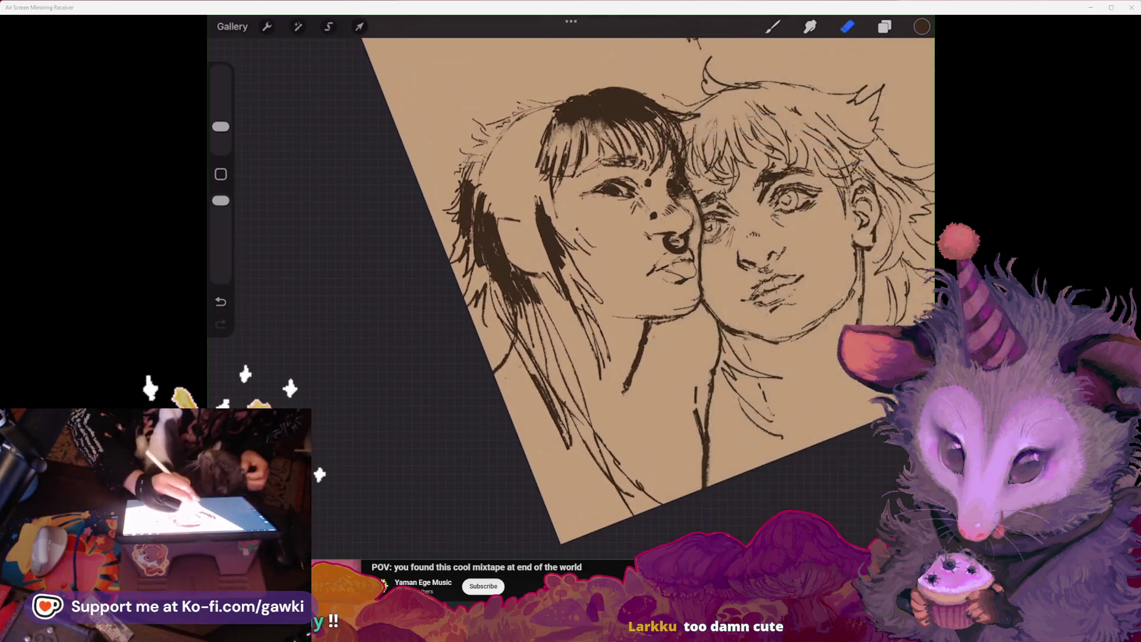
{"action": "left_click_drag", "start_coordinate": [495, 370], "coordinate": [508, 367]}
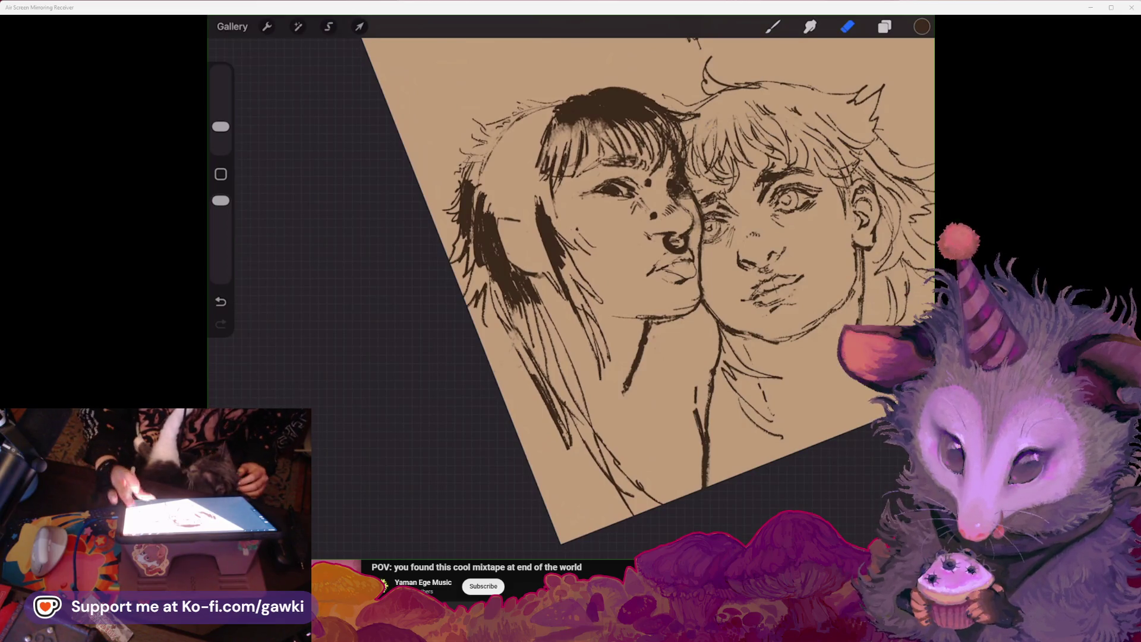
Step: With the brush, undo the first ear attempt and draw a small rounded ear on the right head
{"action": "scroll", "coordinate": [571, 285], "scroll_direction": "up", "scroll_amount": 5}
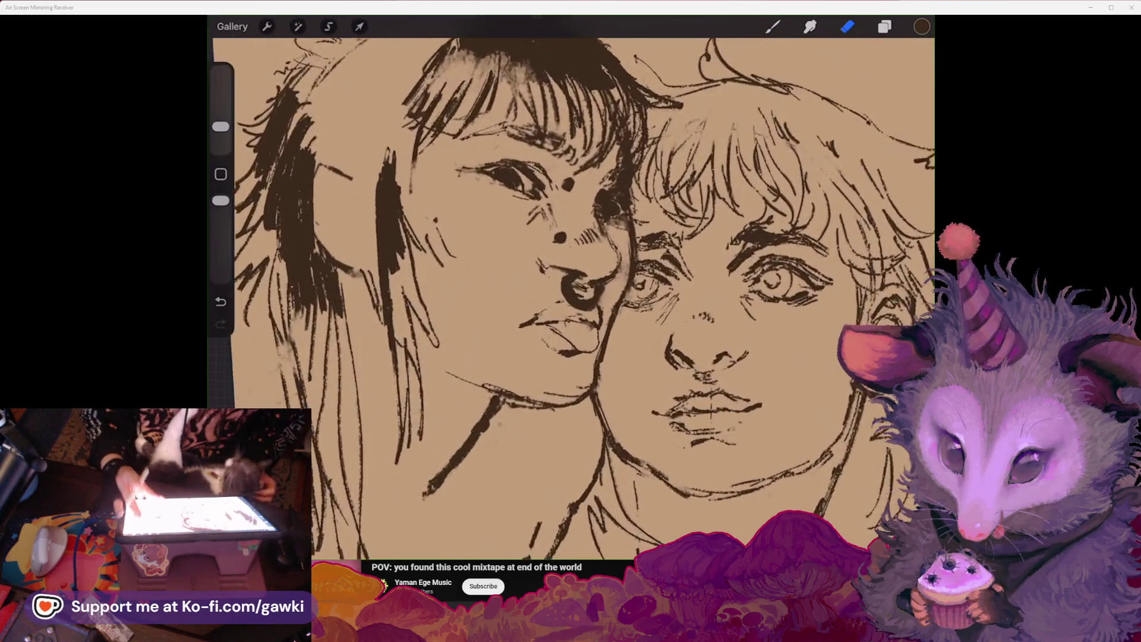
{"action": "scroll", "coordinate": [580, 297], "scroll_direction": "down", "scroll_amount": 2}
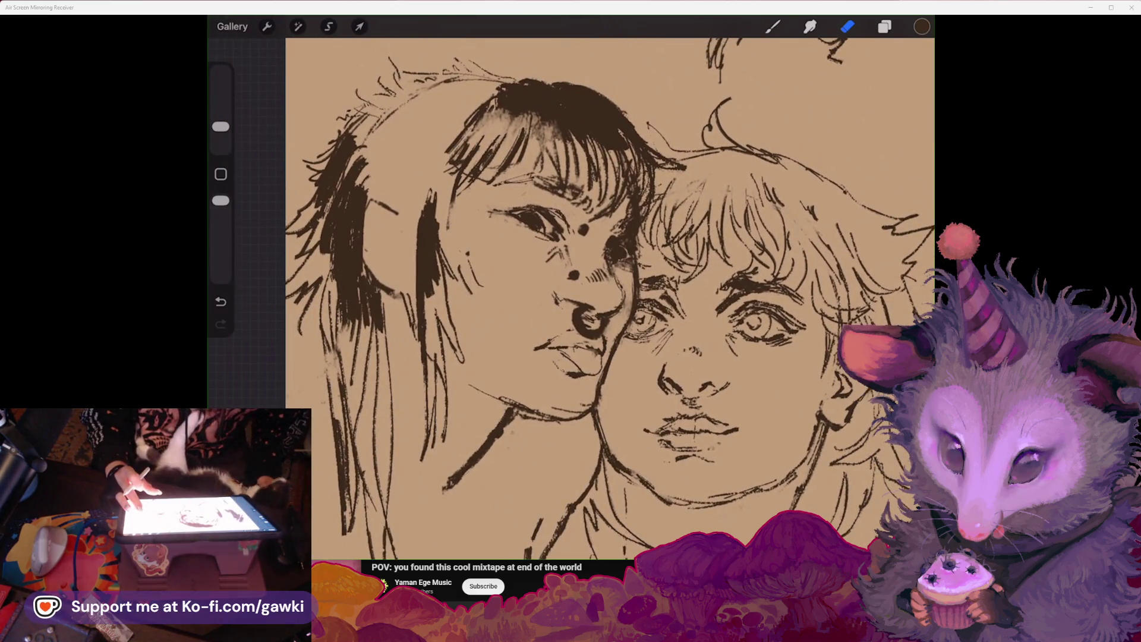
{"action": "scroll", "coordinate": [595, 297], "scroll_direction": "down", "scroll_amount": 3}
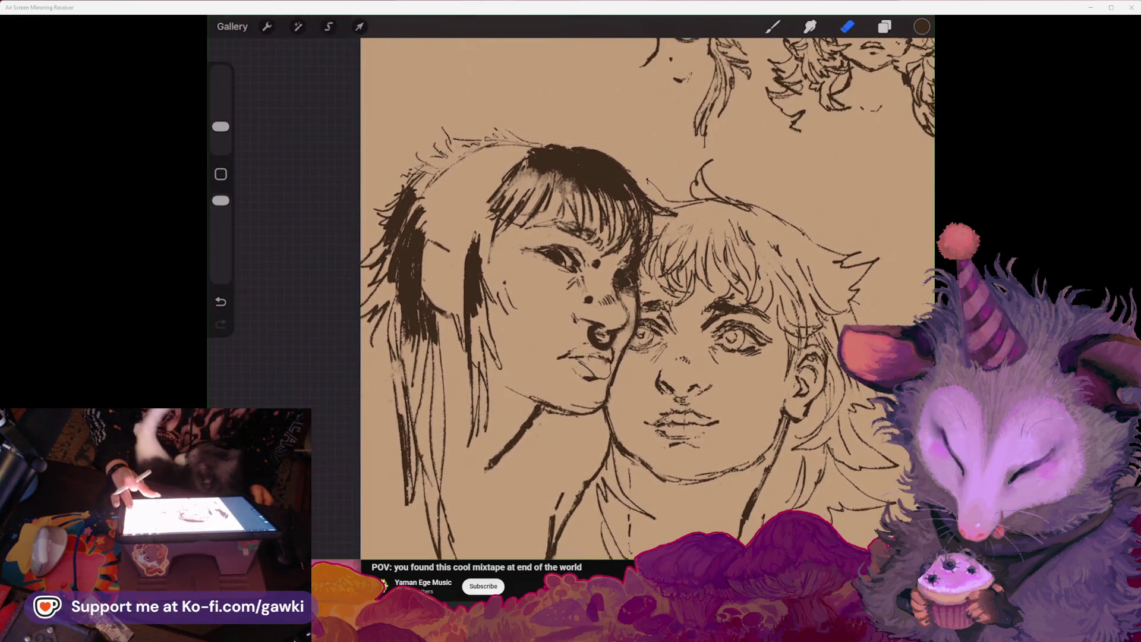
{"action": "scroll", "coordinate": [571, 297], "scroll_direction": "up", "scroll_amount": 1}
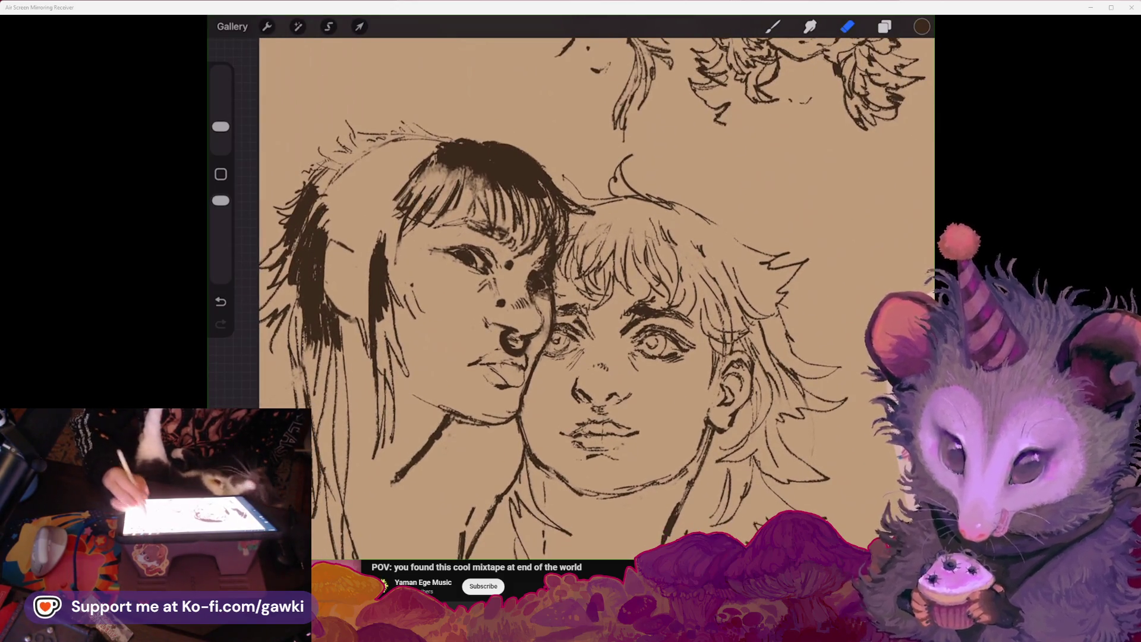
{"action": "left_click", "coordinate": [773, 27]}
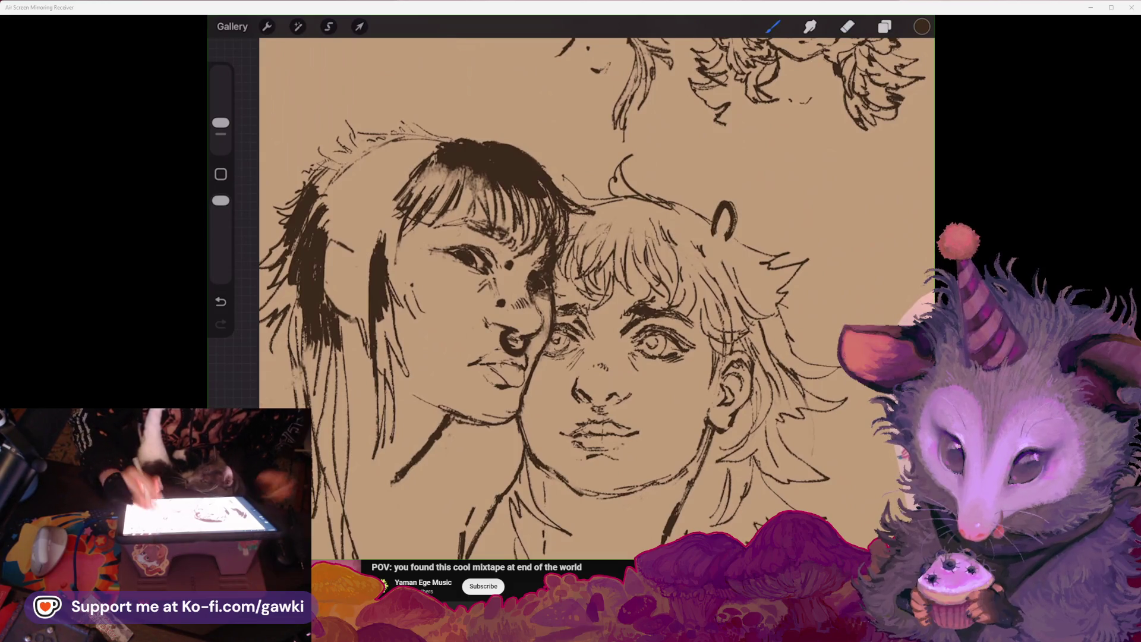
{"action": "key", "text": "ctrl+z"}
{"action": "left_click_drag", "start_coordinate": [220, 122], "coordinate": [221, 134]}
{"action": "left_click_drag", "start_coordinate": [715, 233], "coordinate": [741, 219]}
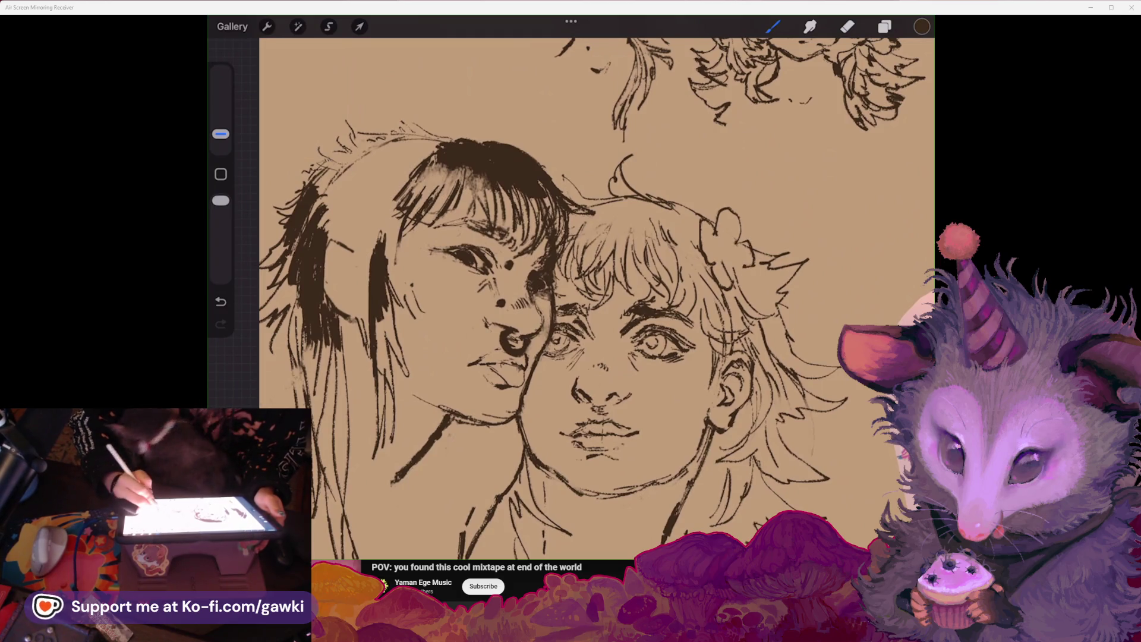
{"action": "scroll", "coordinate": [571, 297], "scroll_direction": "up", "scroll_amount": 3}
{"action": "key", "text": "ctrl+z"}
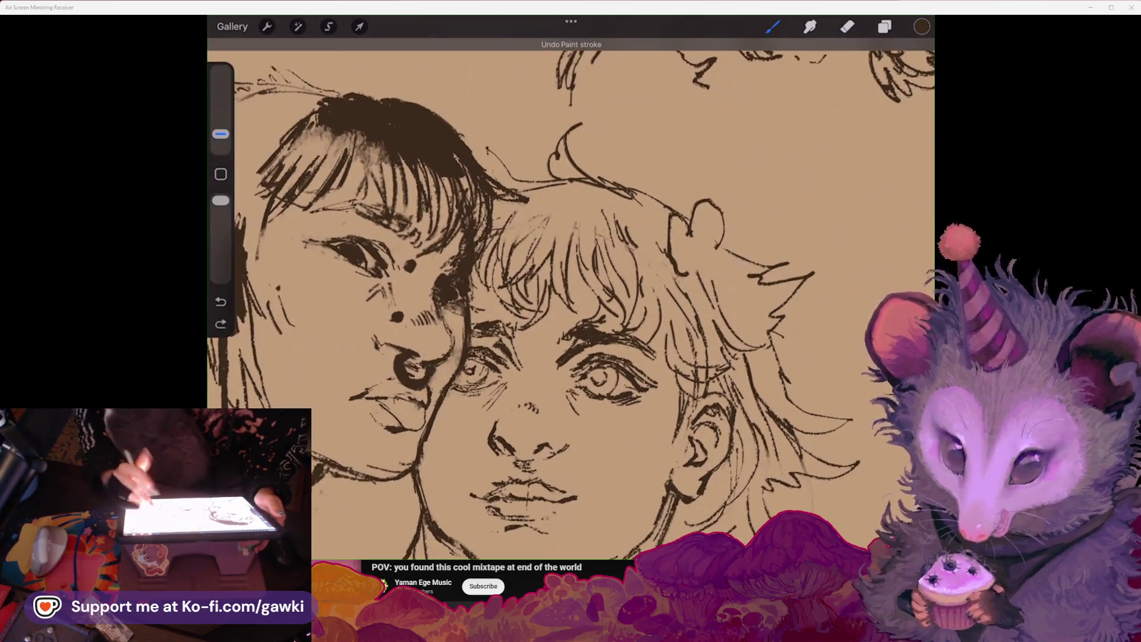